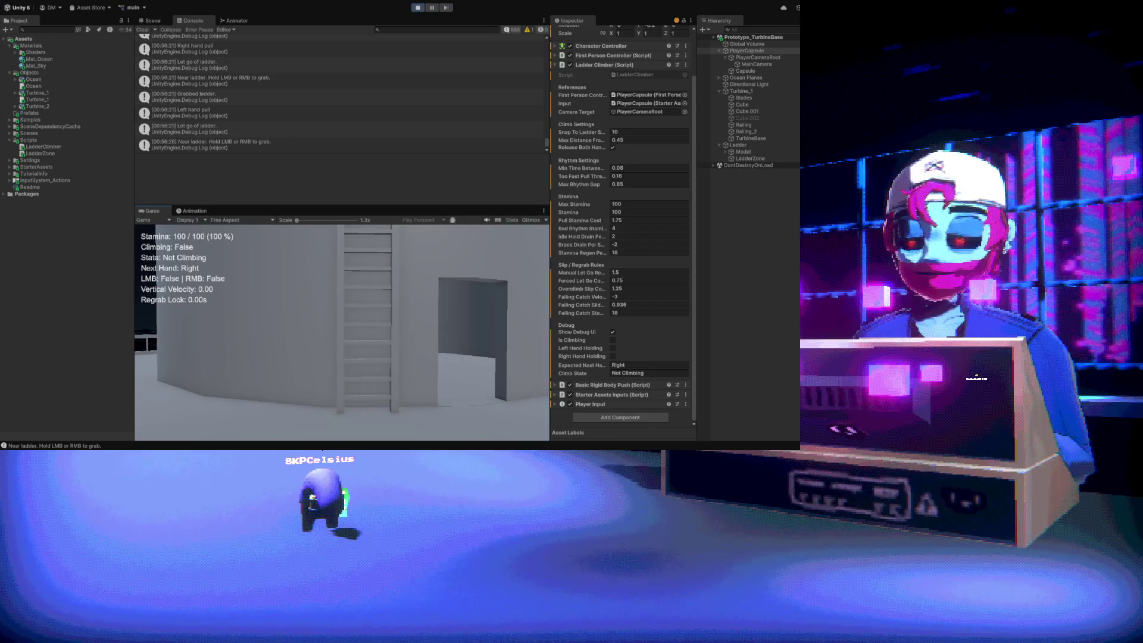
Set the Ladder Climber's Bad Rhythm Stamina field to 1.75 in the Inspector
left_click(630, 229)
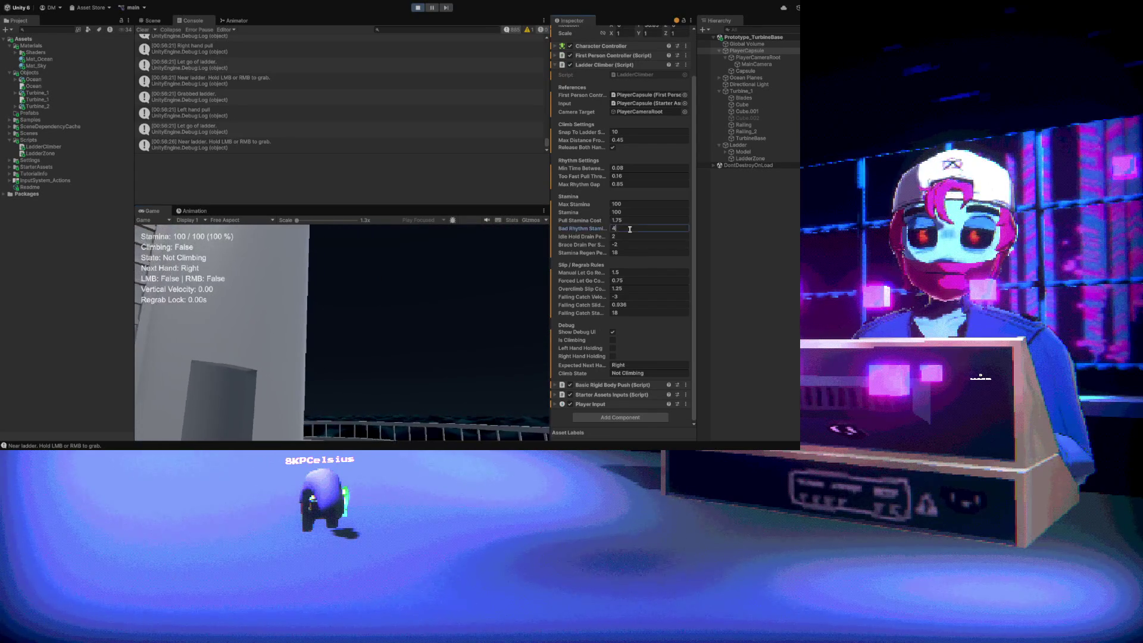
type("1.75")
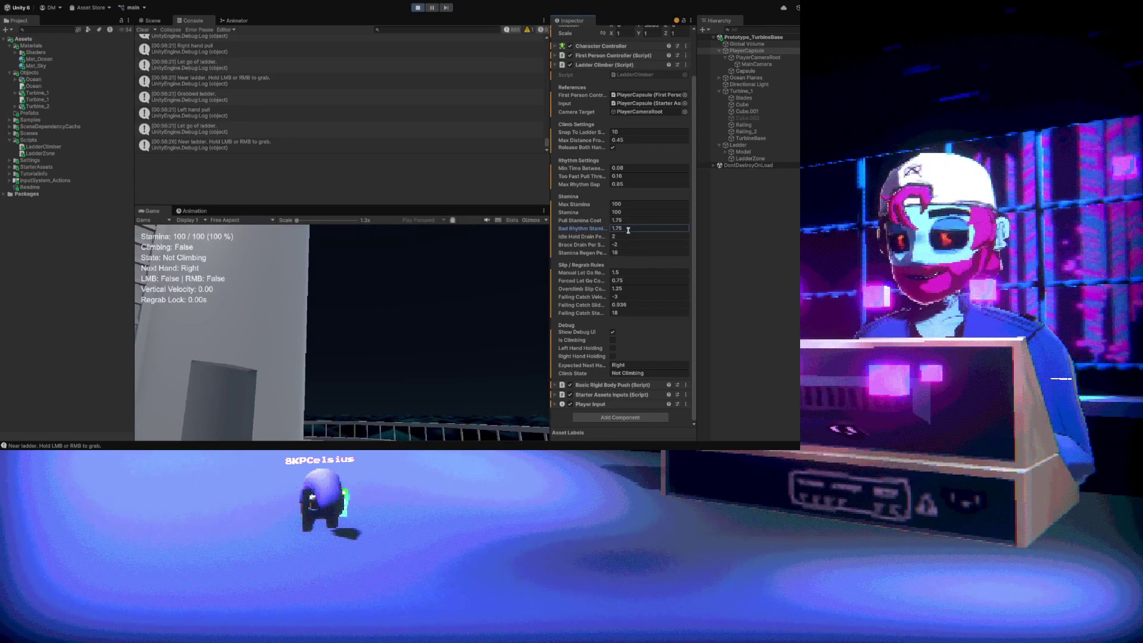
Grab the ladder and climb with alternating left/right pulls until stamina hits 13 and the climber falls
left_click(489, 264)
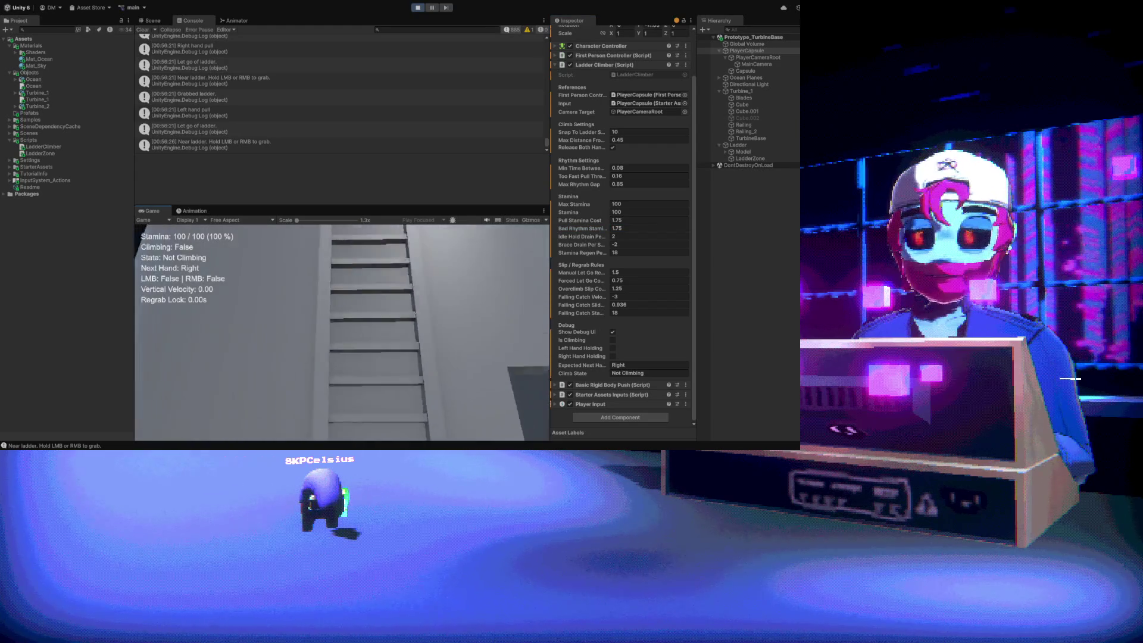
right_click(490, 265)
right_click(343, 331)
left_click(343, 331)
right_click(343, 331)
left_click(342, 332)
right_click(342, 331)
left_click(342, 331)
right_click(342, 331)
left_click(343, 331)
right_click(342, 331)
left_click(343, 331)
right_click(342, 332)
left_click(342, 331)
right_click(343, 332)
left_click(342, 331)
right_click(343, 332)
left_click(342, 331)
right_click(342, 331)
left_click(343, 331)
right_click(342, 332)
left_click(343, 332)
right_click(342, 331)
left_click(342, 332)
right_click(342, 332)
left_click(342, 331)
right_click(342, 331)
left_click(342, 331)
right_click(342, 332)
left_click(342, 332)
right_click(342, 331)
left_click(342, 331)
right_click(342, 331)
left_click(342, 331)
right_click(342, 332)
left_click(342, 331)
right_click(342, 332)
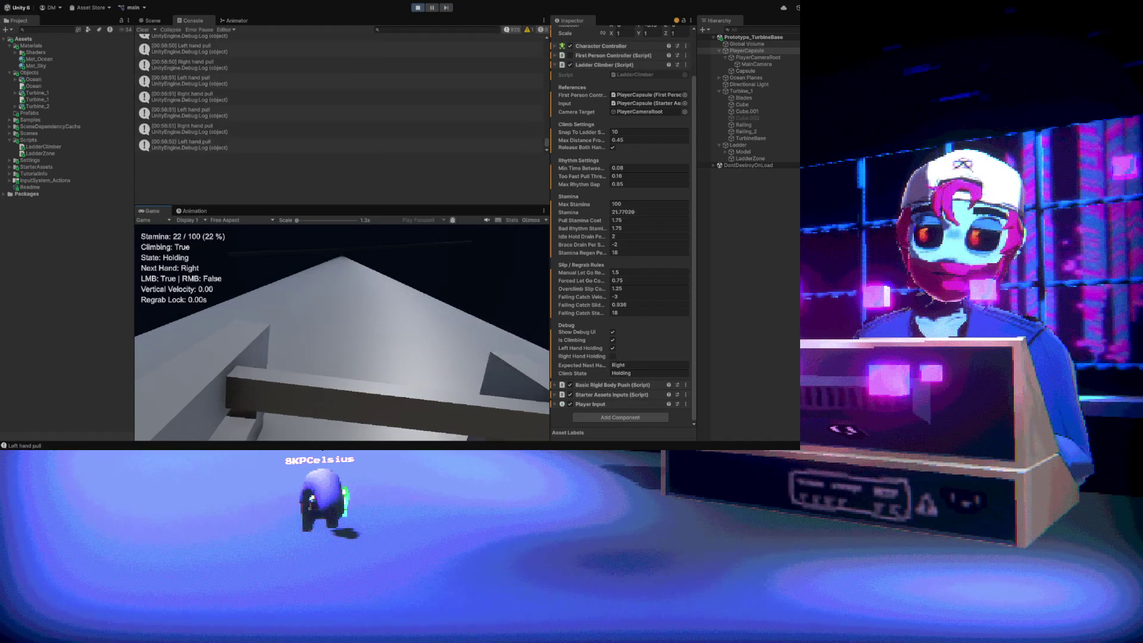
left_click(342, 331)
right_click(343, 331)
left_click(342, 331)
right_click(342, 331)
left_click(342, 332)
left_click(343, 331)
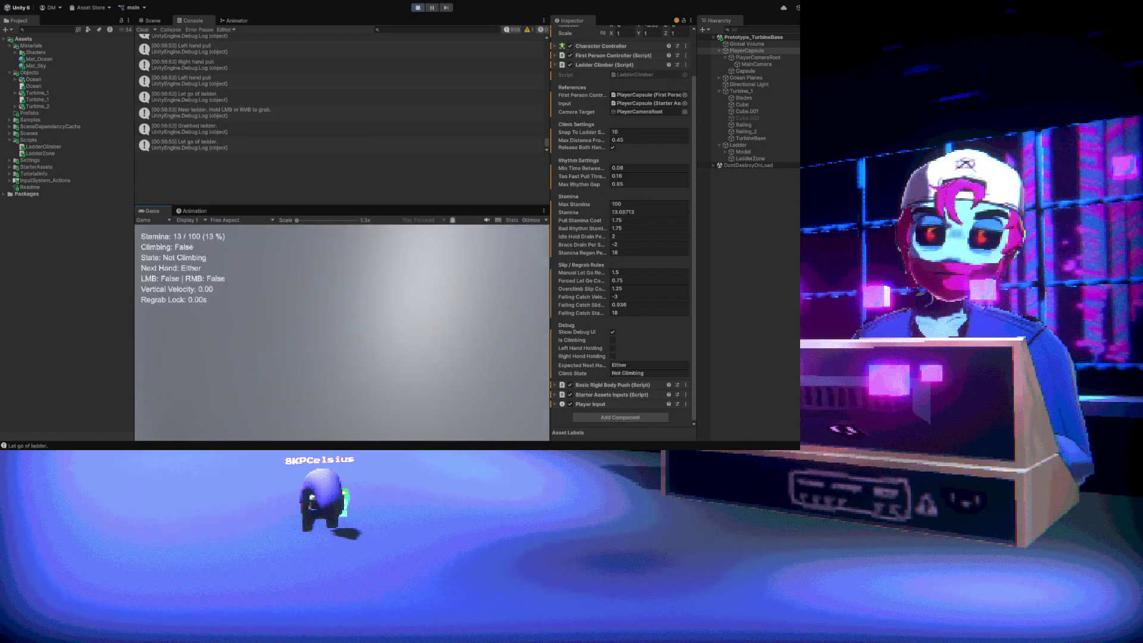
Set Pull Stamina Cost to 1.62 and Bad Rhythm Stamina to 1.82, then return to the game
left_click(625, 219)
type("62")
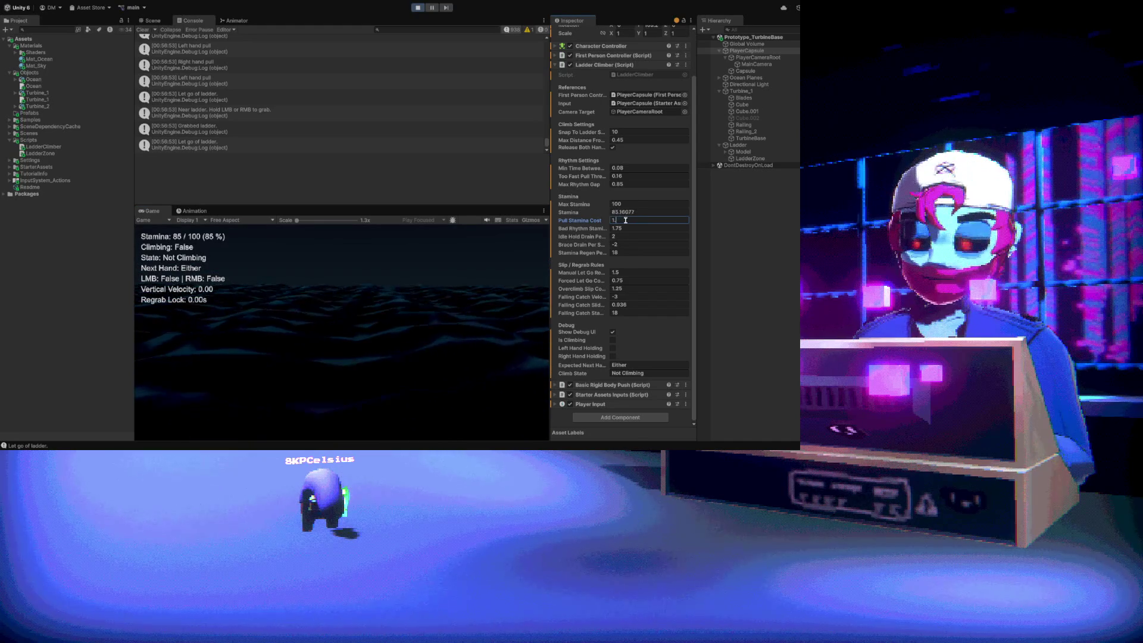
key("Tab")
type("1.8")
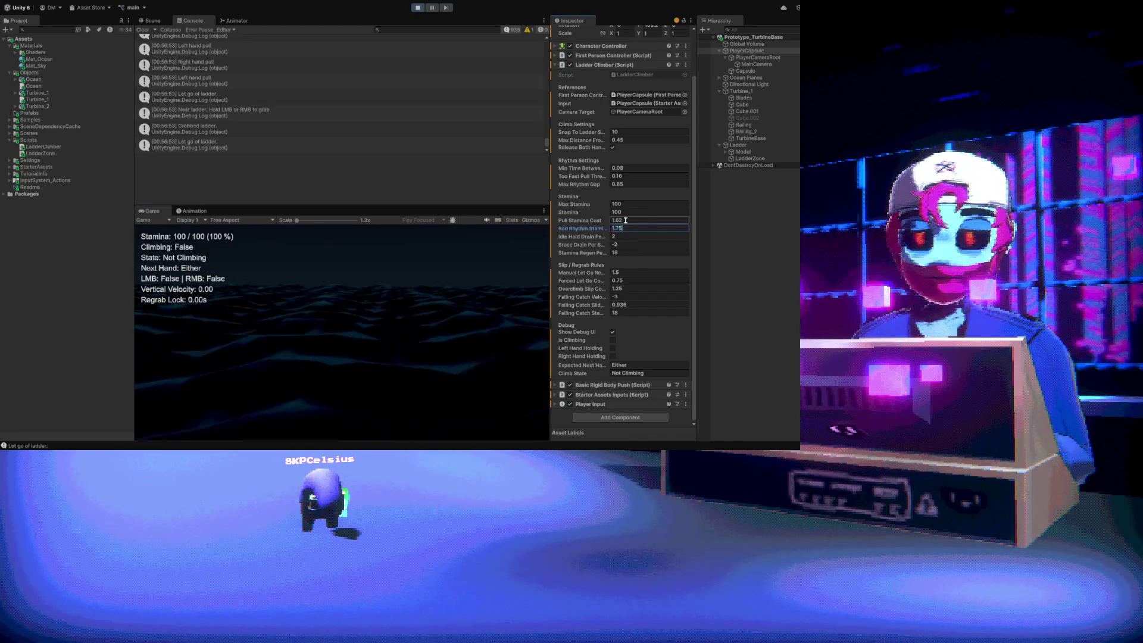
type("2")
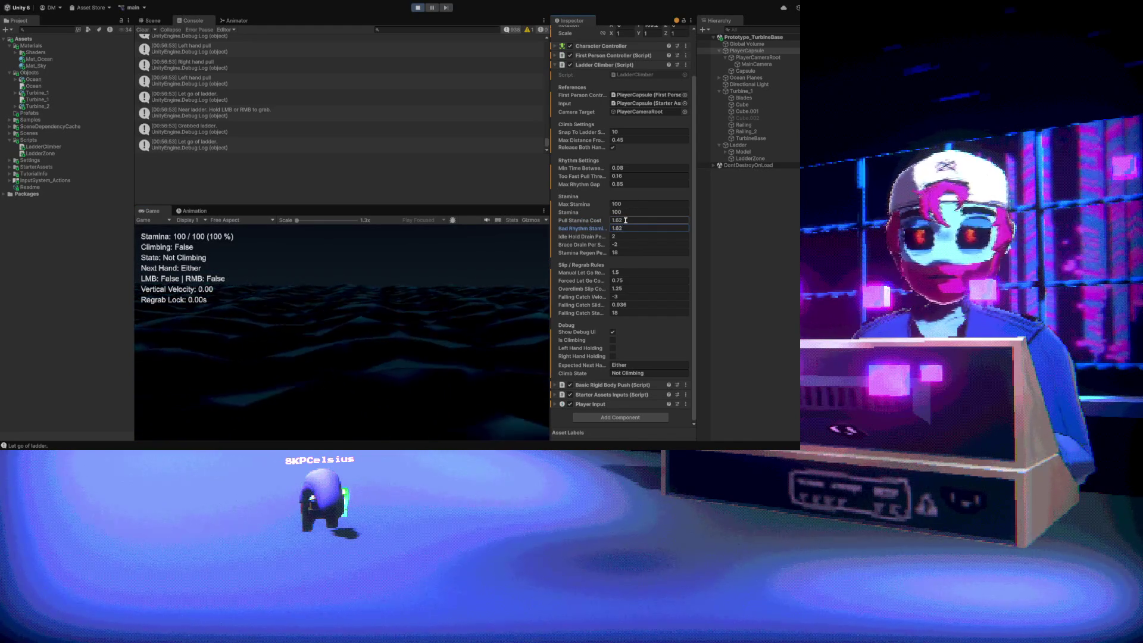
left_click(387, 302)
Walk to the ladder and climb several rungs with alternating left/right pulls
key("w")
right_click(342, 332)
left_click(343, 332)
right_click(342, 332)
left_click(342, 332)
right_click(342, 332)
left_click(342, 332)
right_click(342, 332)
left_click(343, 332)
right_click(342, 332)
left_click(342, 332)
right_click(343, 332)
left_click(343, 332)
right_click(342, 332)
left_click(342, 332)
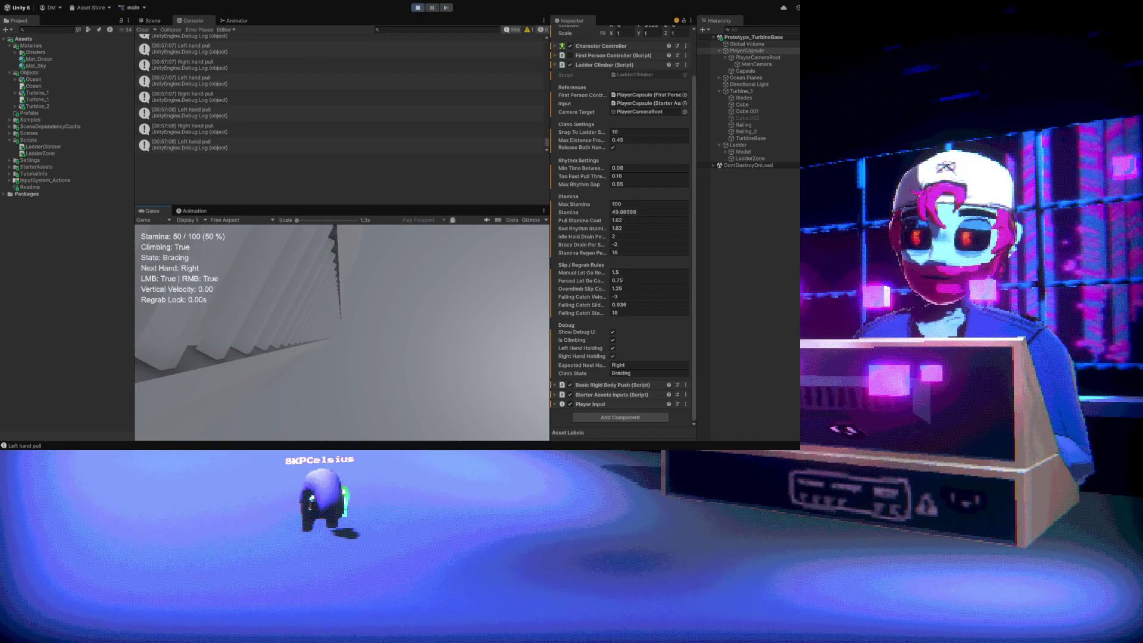
Brace on the ladder with both hands, then let go at 32 stamina and let it refill to 100
right_click(342, 332)
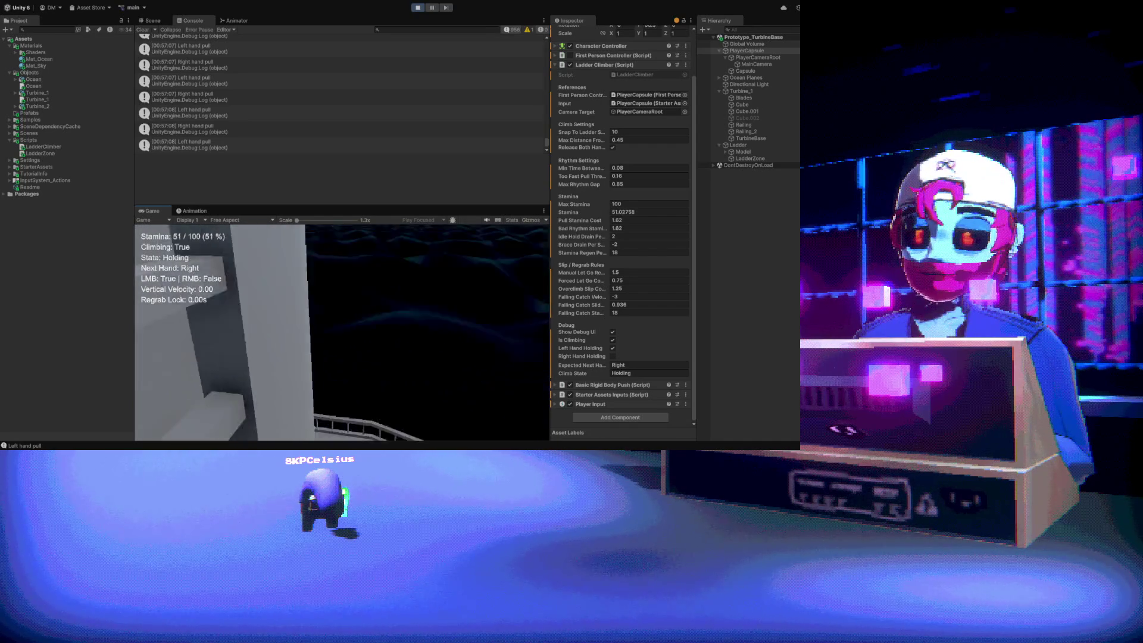
right_click(342, 332)
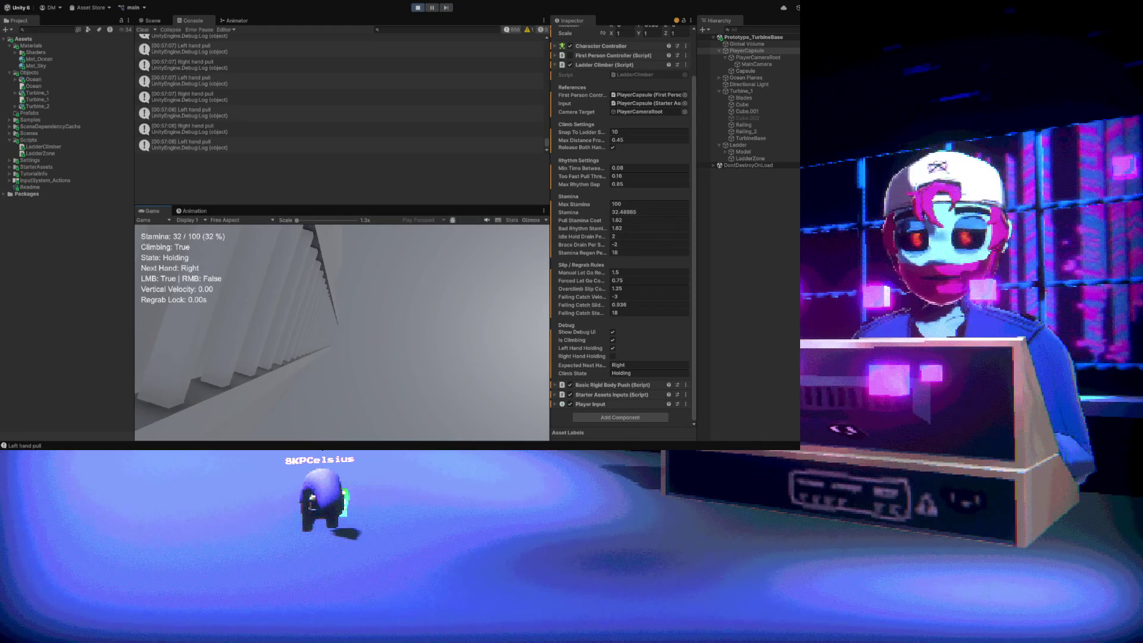
left_click_drag(342, 332, 343, 332)
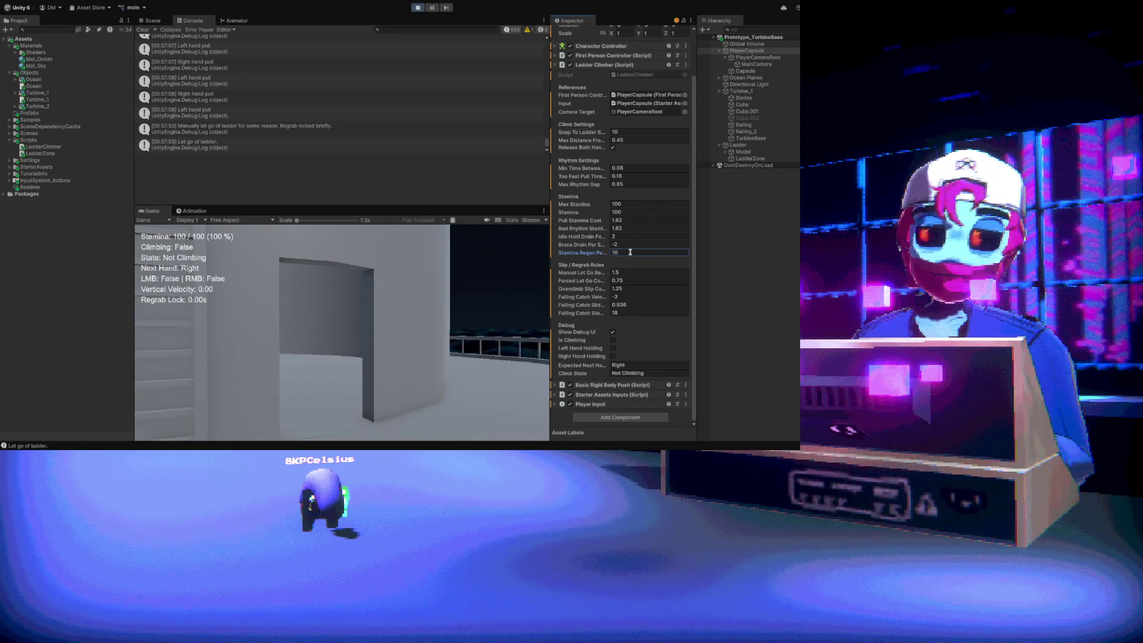
Climb the ladder with rapid alternating pulls until the climber slips off for climbing too fast
left_click_drag(343, 332, 343, 332)
right_click(342, 333)
left_click(342, 332)
right_click(342, 332)
left_click(342, 332)
right_click(342, 332)
left_click(343, 332)
right_click(342, 332)
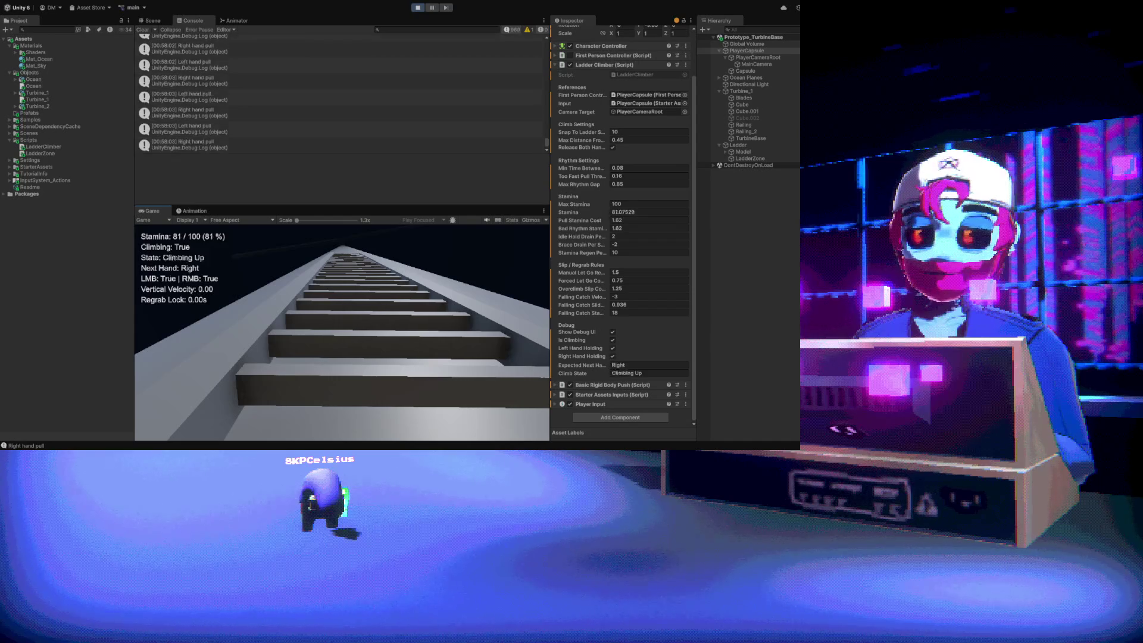
right_click(342, 332)
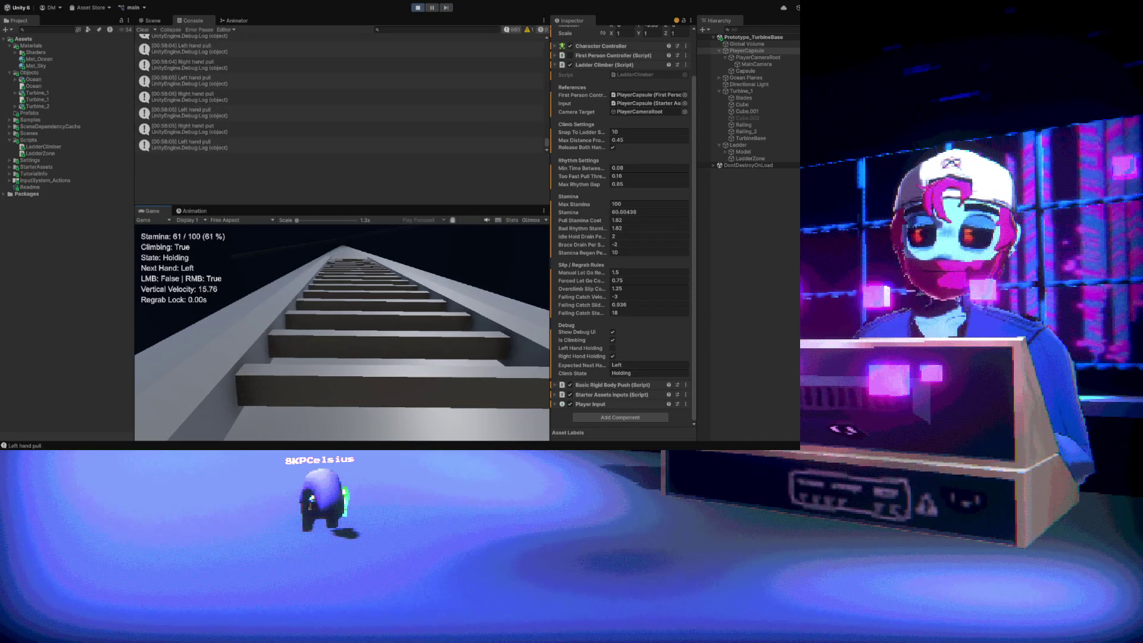
right_click(342, 332)
left_click(342, 332)
right_click(342, 332)
left_click(342, 332)
right_click(342, 332)
left_click(342, 332)
right_click(343, 332)
left_click(342, 332)
right_click(342, 332)
left_click(342, 332)
right_click(342, 332)
left_click(342, 332)
right_click(342, 332)
left_click(342, 332)
right_click(343, 332)
left_click(342, 332)
right_click(342, 332)
right_click(342, 332)
left_click(342, 332)
right_click(342, 332)
left_click(342, 332)
right_click(342, 332)
left_click(342, 333)
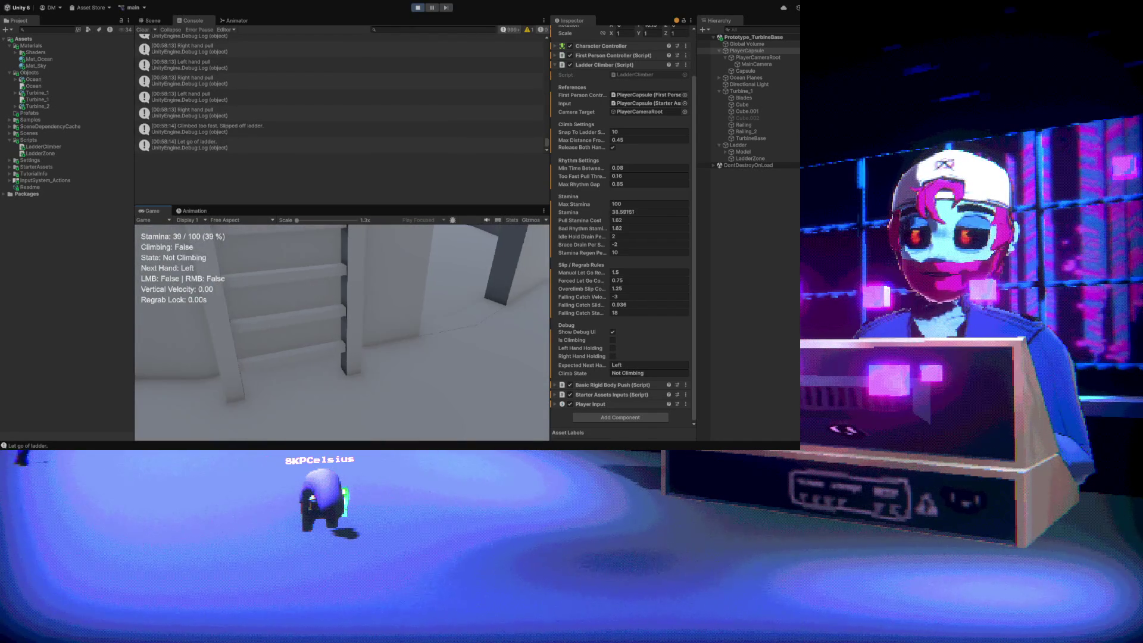
Change the Ladder Climber's Stamina Regen from 10 to 7 in the Inspector
mouse_move(342, 332)
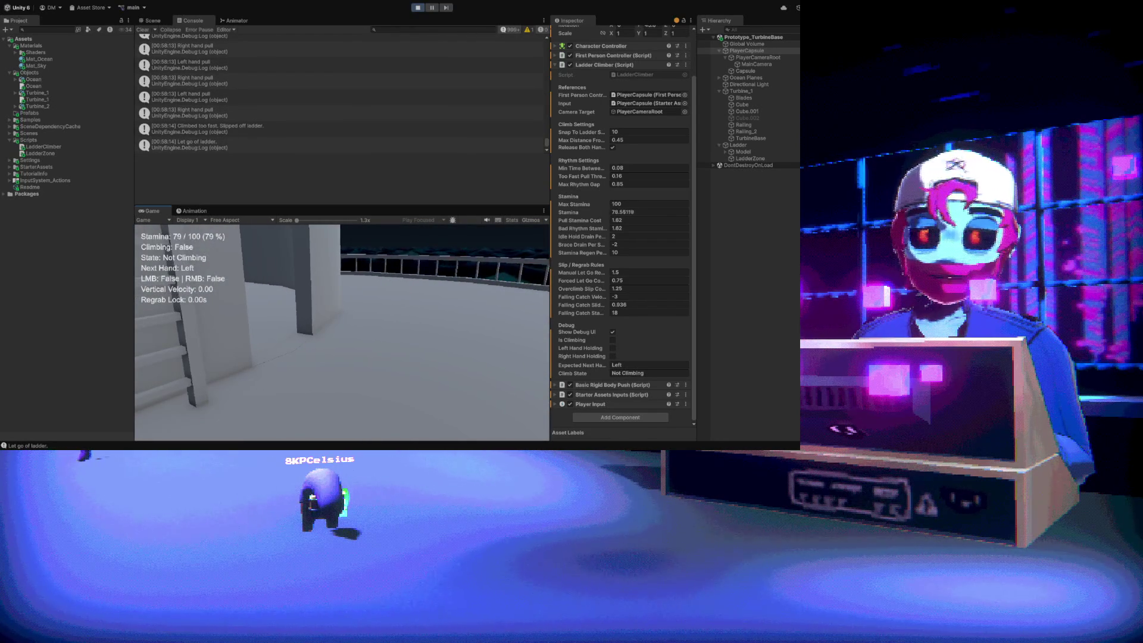
key("Escape")
left_click(621, 252)
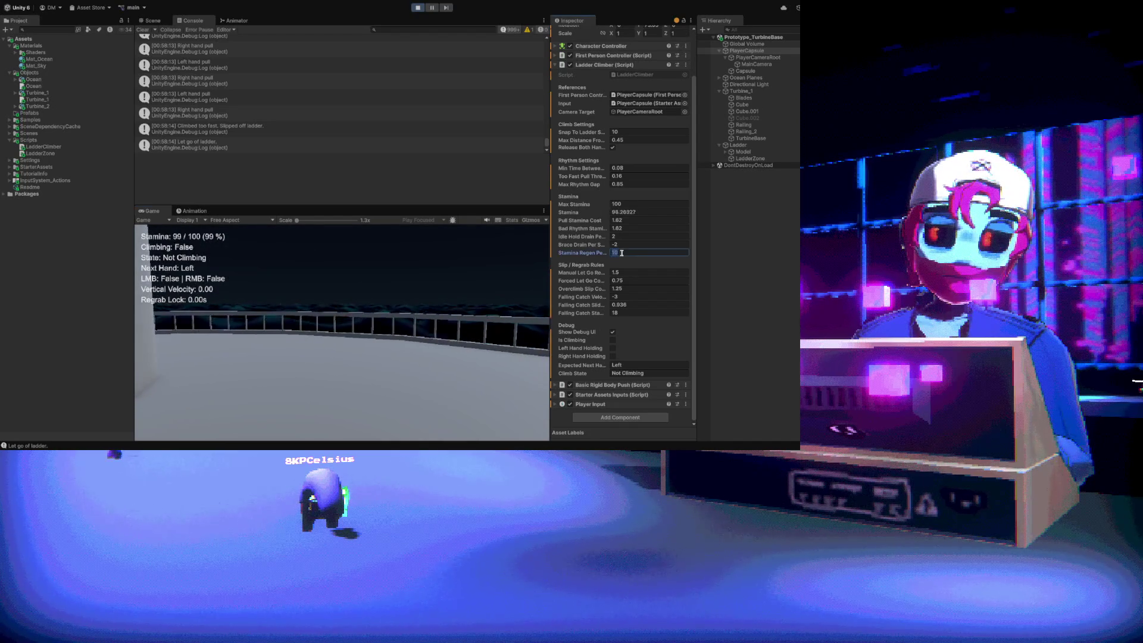
type("5")
left_click(342, 332)
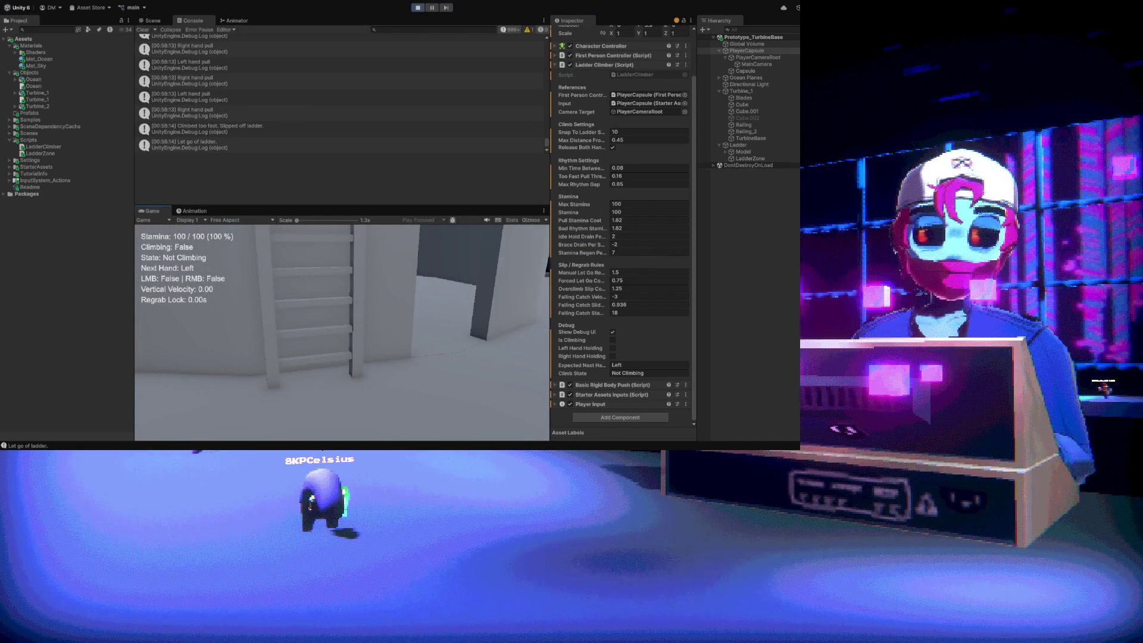
key("Escape")
type("1")
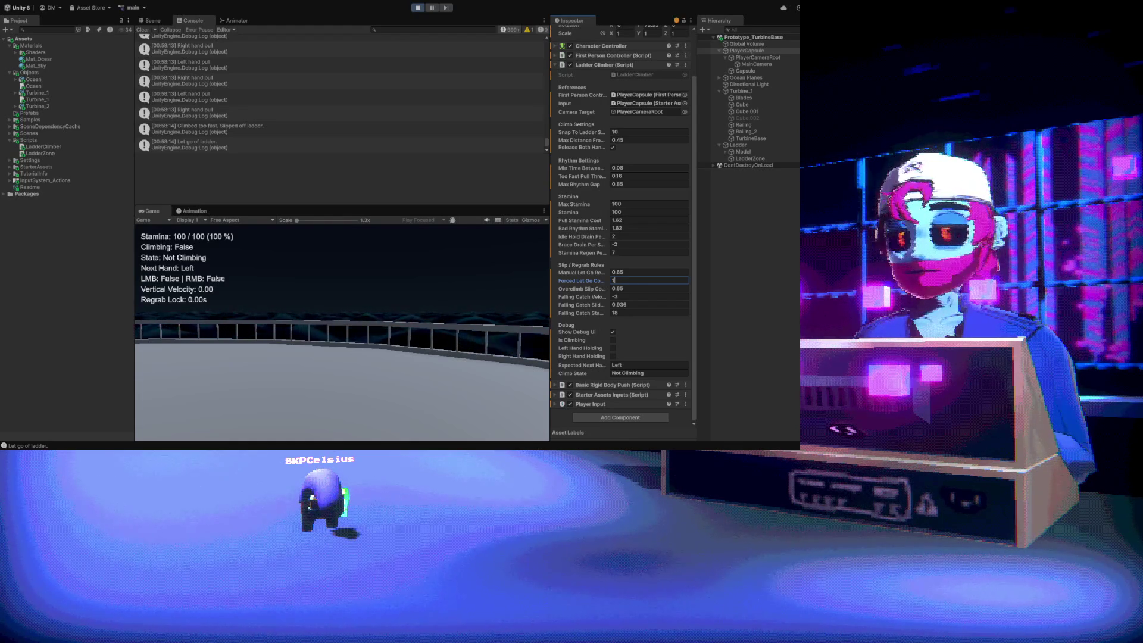
Commit the Ladder Climber's Forced Let Go value as 1 and return to the running game
left_click(428, 347)
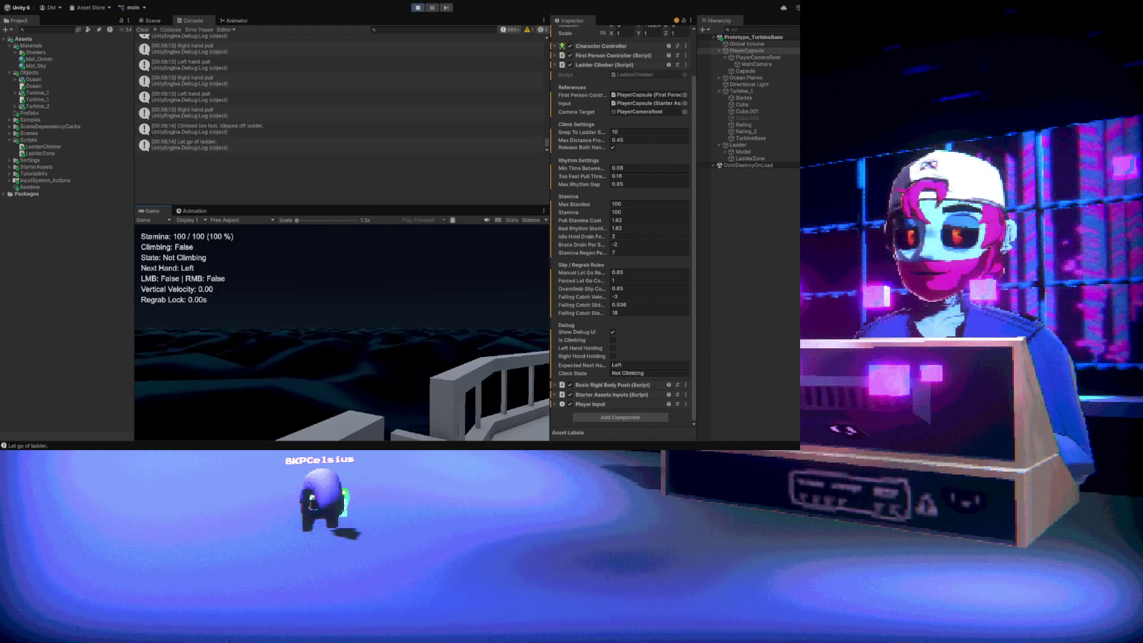
mouse_move(343, 330)
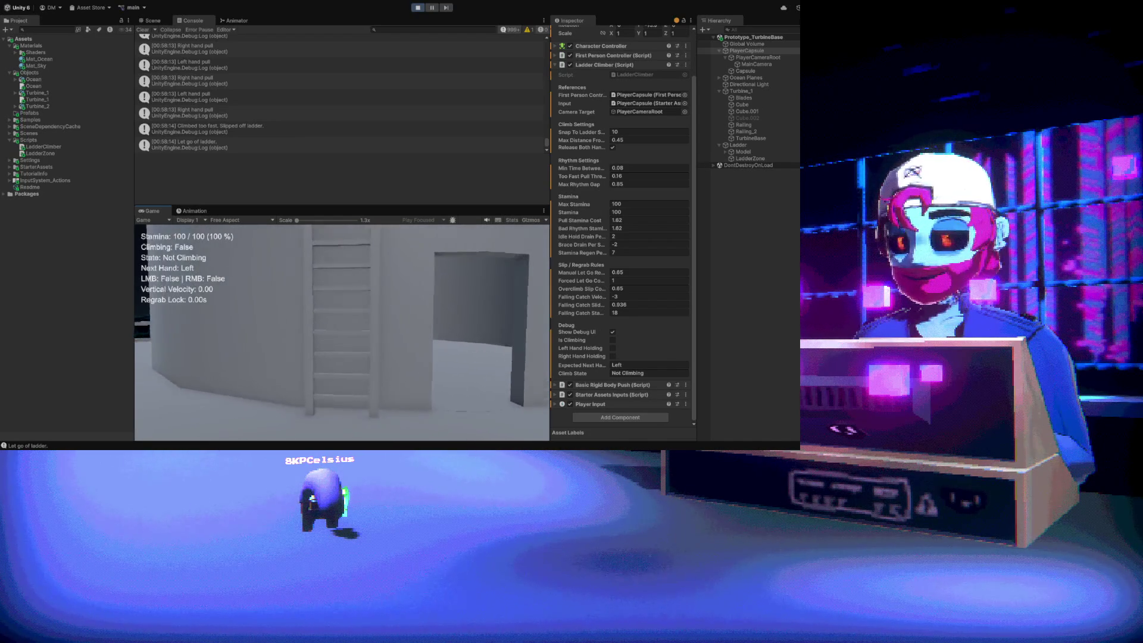
Climb the ladder fast until slipping off at 48 stamina, then regrab it while falling
key("w")
right_click(343, 332)
left_click(342, 332)
right_click(342, 333)
left_click(342, 332)
right_click(342, 332)
left_click(342, 333)
right_click(342, 332)
left_click(342, 332)
right_click(343, 332)
left_click(342, 333)
right_click(342, 332)
left_click(342, 333)
right_click(342, 333)
left_click(342, 332)
right_click(342, 332)
left_click(343, 332)
right_click(342, 332)
left_click(342, 332)
right_click(342, 332)
left_click(343, 332)
right_click(342, 332)
left_click(342, 332)
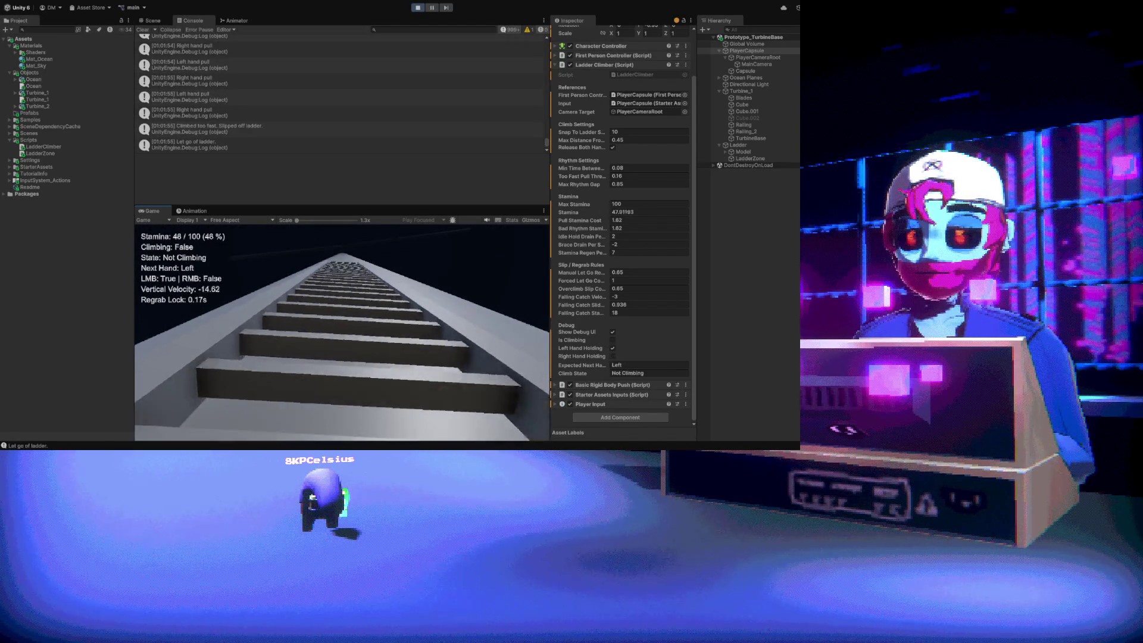
left_click(343, 332)
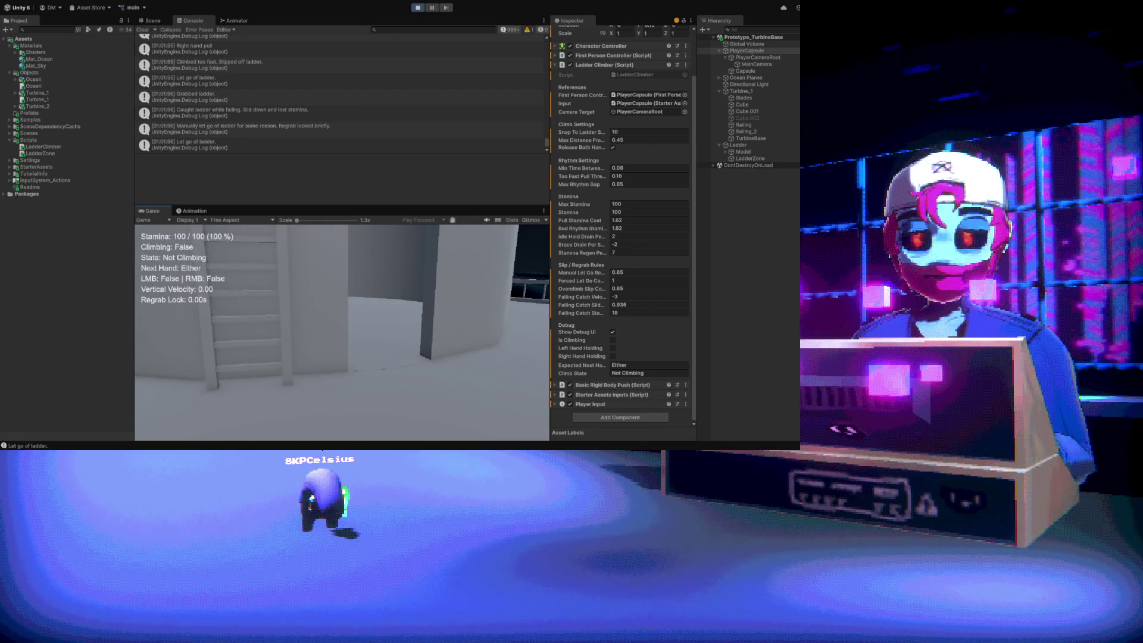
Grab the ladder, look up, and climb with alternating left and right hand pulls
left_click(342, 332)
left_click_drag(342, 332, 342, 285)
right_click(342, 332)
left_click(342, 332)
right_click(342, 332)
left_click(342, 332)
right_click(342, 332)
left_click(342, 332)
right_click(342, 332)
left_click(342, 332)
right_click(342, 332)
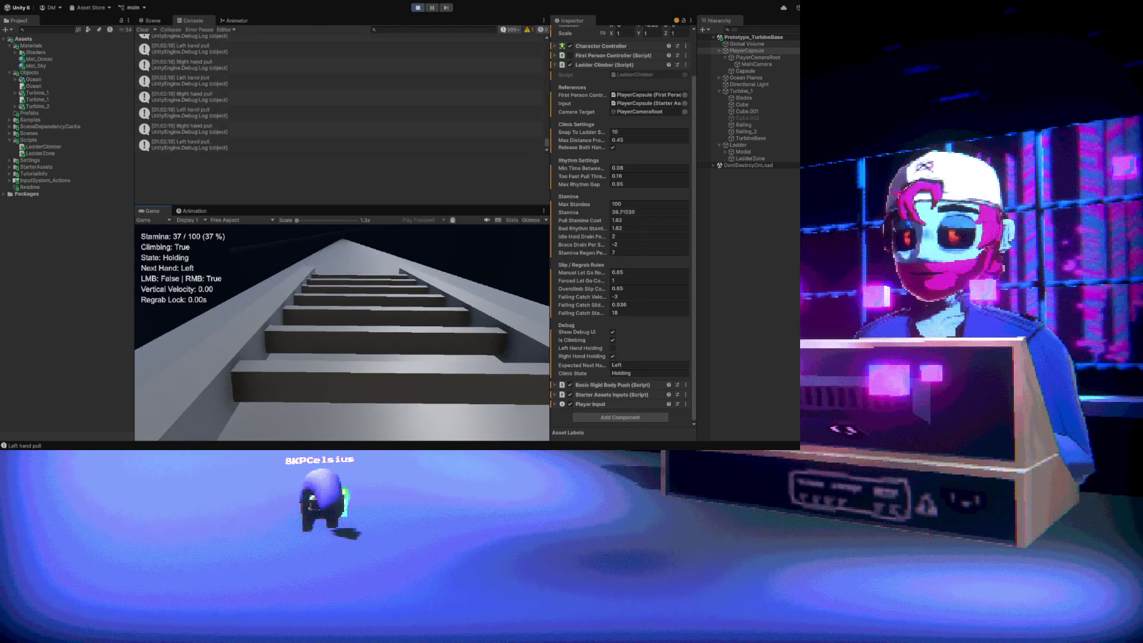
left_click(342, 332)
right_click(342, 332)
left_click(342, 332)
right_click(342, 332)
left_click(342, 332)
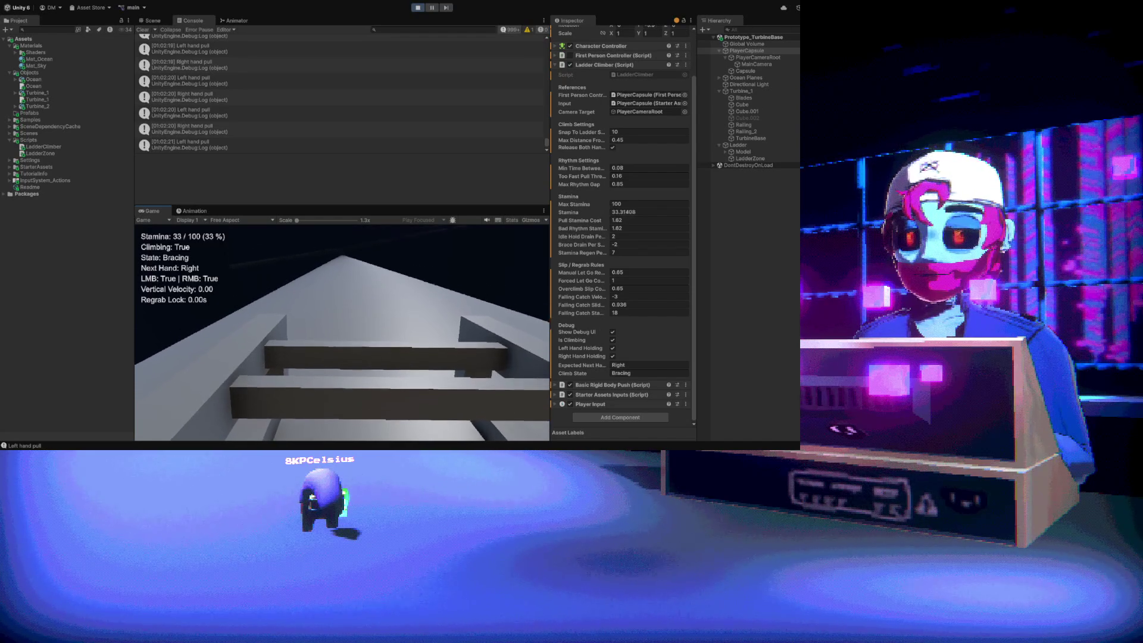
Regrab and keep climbing until stamina empties and forces a let-go, then regrab briefly
left_click(342, 332)
right_click(342, 332)
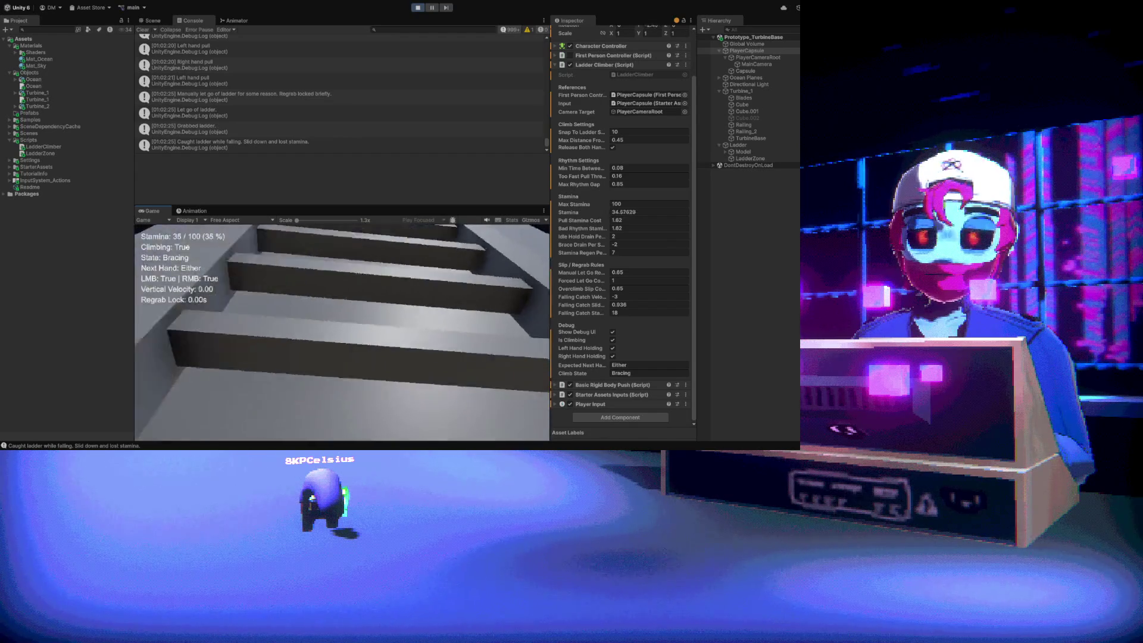
left_click(342, 332)
right_click(342, 332)
left_click(342, 332)
right_click(342, 332)
left_click(342, 332)
right_click(342, 332)
left_click(342, 332)
right_click(342, 332)
left_click(342, 332)
right_click(342, 332)
left_click(342, 332)
right_click(342, 332)
left_click(342, 332)
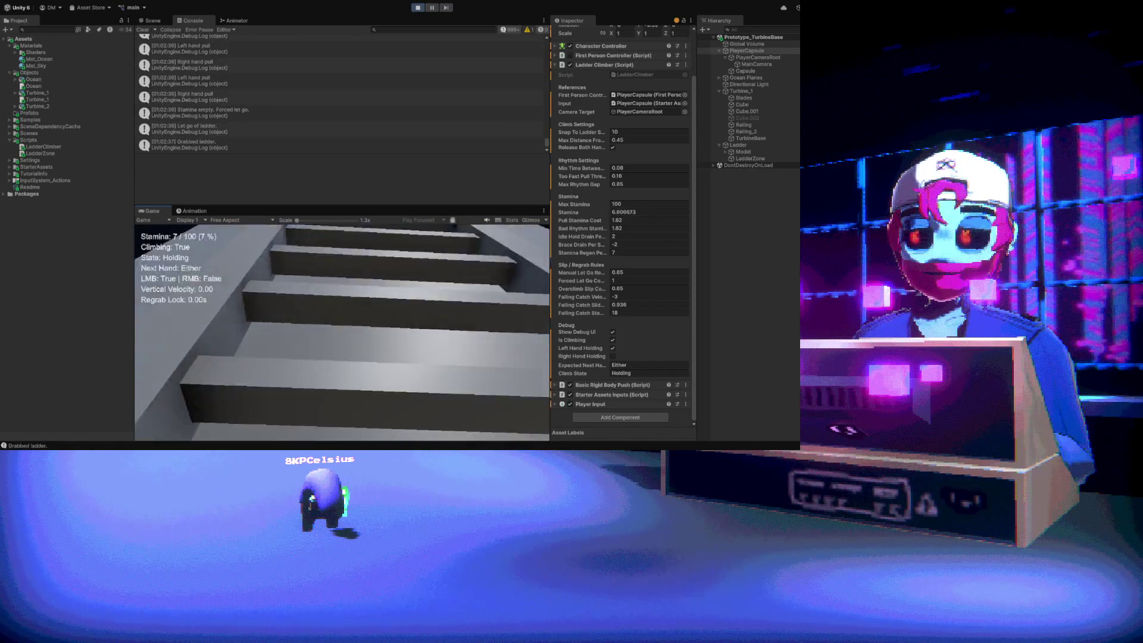
right_click(342, 333)
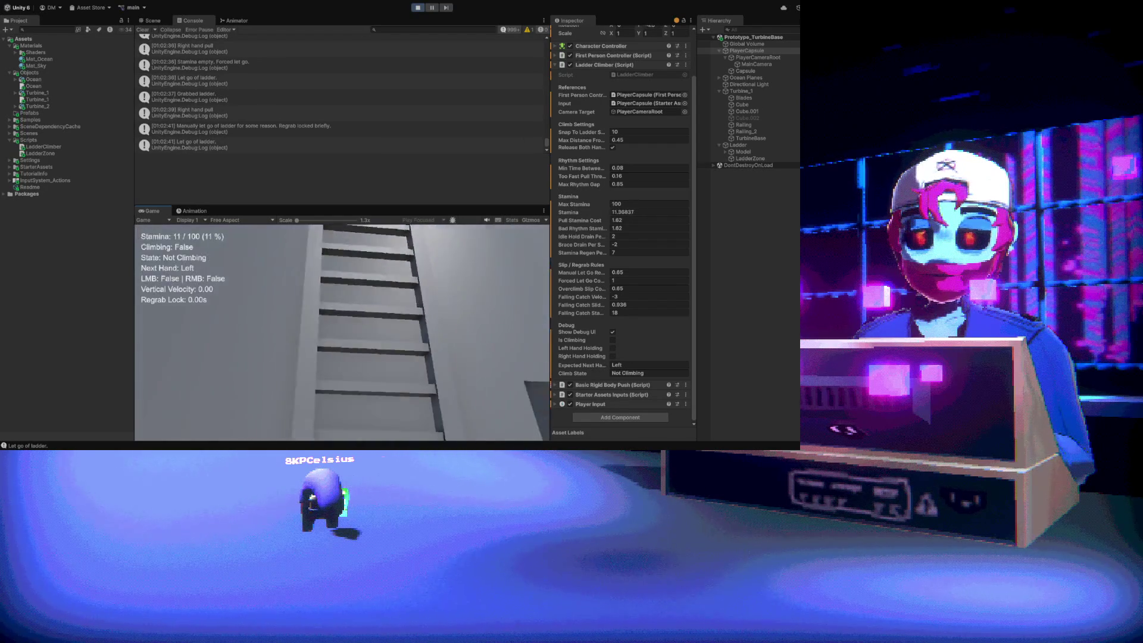
Enter 1.5 for Forced Let Go in the Slip / Regrab Rules
left_click(634, 281)
type(".5")
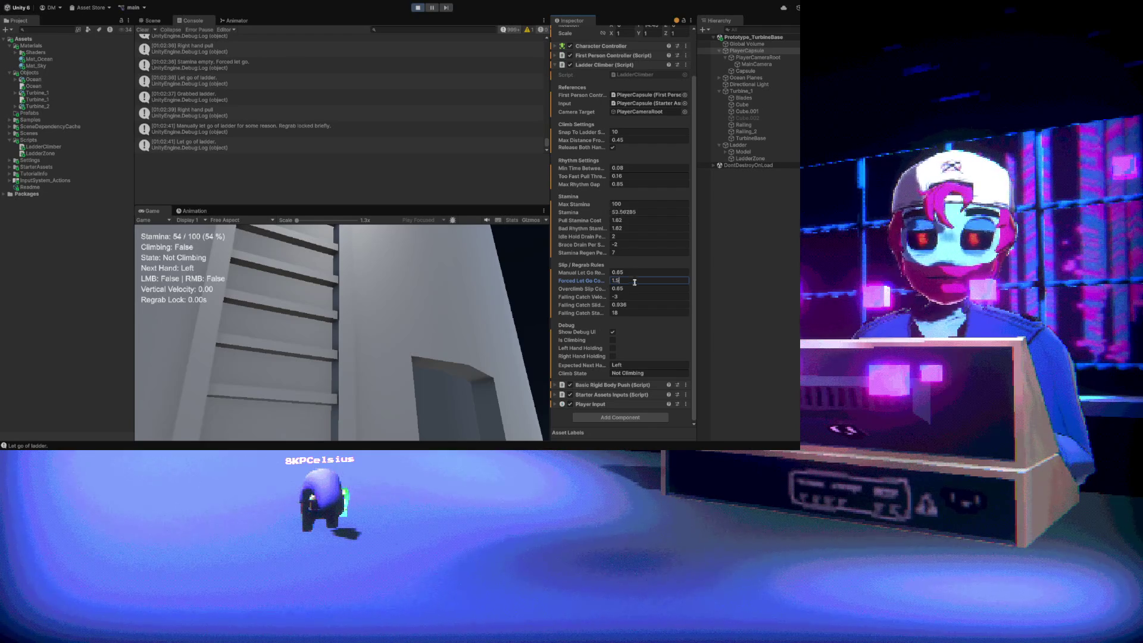
key("Return")
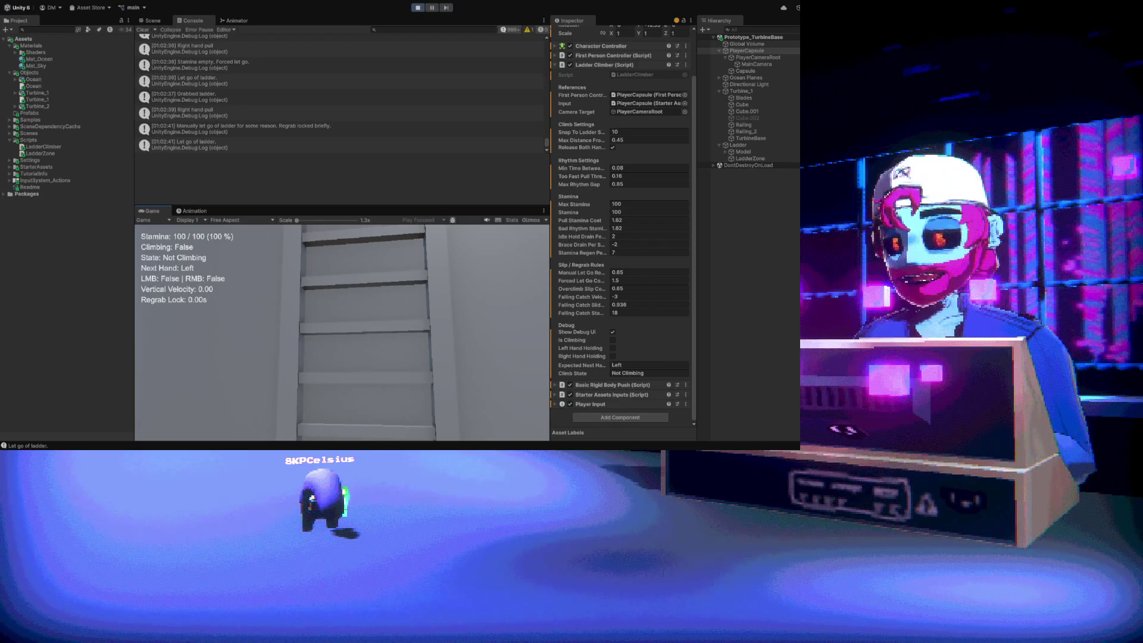
left_click(343, 332)
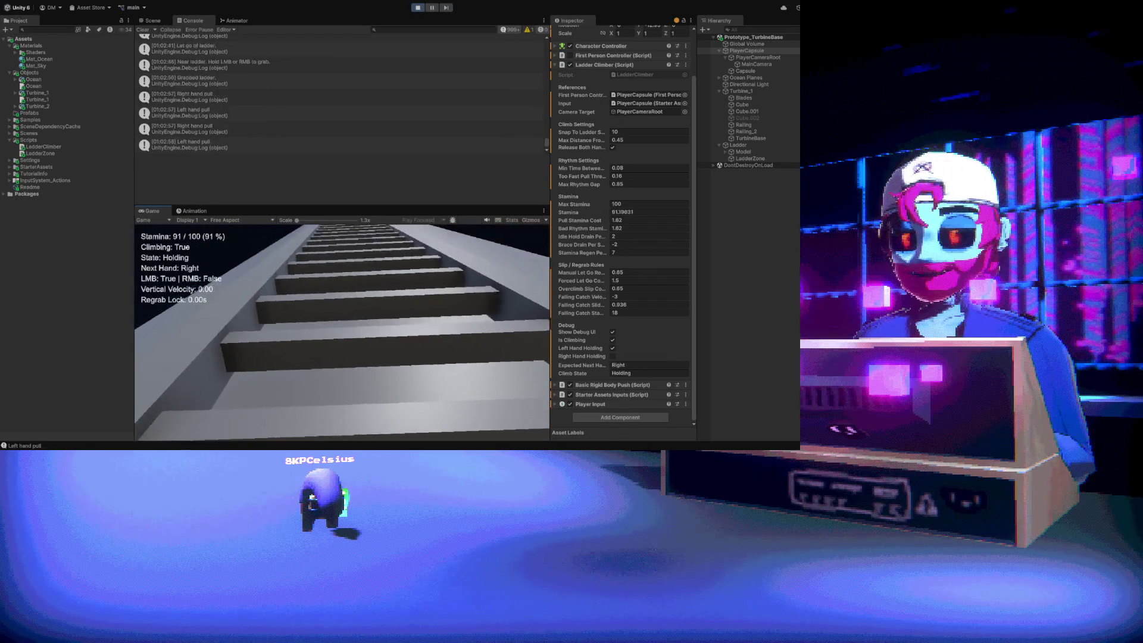
Climb the ladder with alternating right and left hand pulls, draining stamina to 15
right_click(342, 332)
left_click(343, 332)
right_click(343, 332)
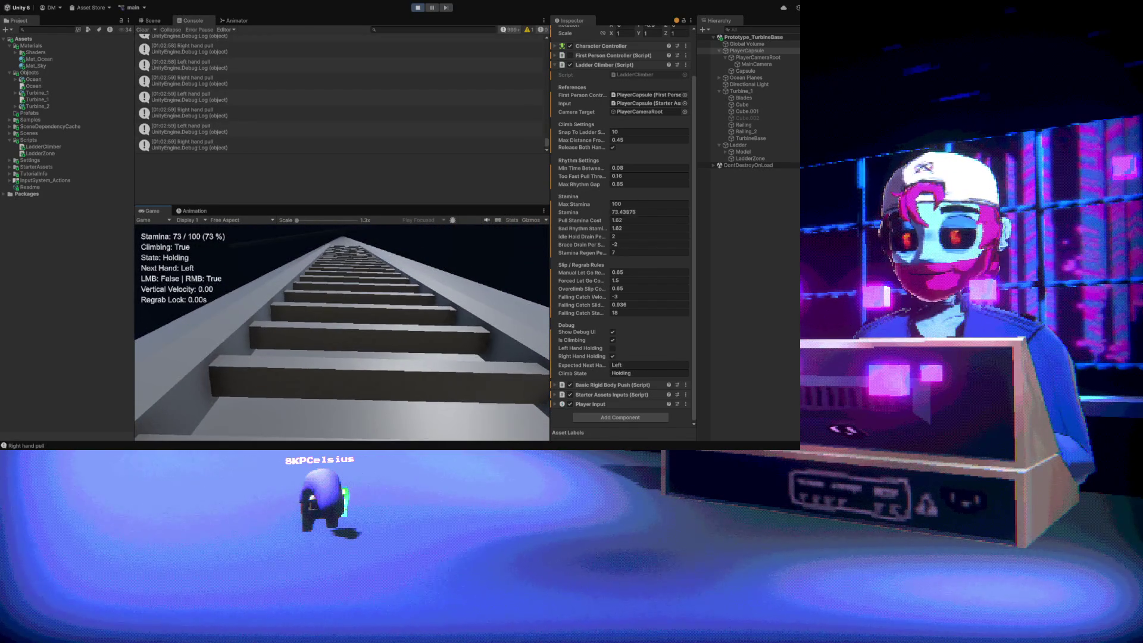
left_click(343, 332)
right_click(342, 332)
left_click(342, 332)
right_click(343, 332)
left_click(342, 332)
right_click(342, 333)
left_click(342, 333)
right_click(342, 332)
left_click(342, 332)
right_click(342, 332)
left_click(342, 332)
right_click(342, 333)
left_click(343, 333)
right_click(342, 332)
left_click(342, 332)
right_click(342, 332)
left_click(343, 332)
right_click(342, 332)
Let go of the ladder and look down at the turbine's railed platform
left_click(343, 332)
left_click_drag(343, 332, 448, 244)
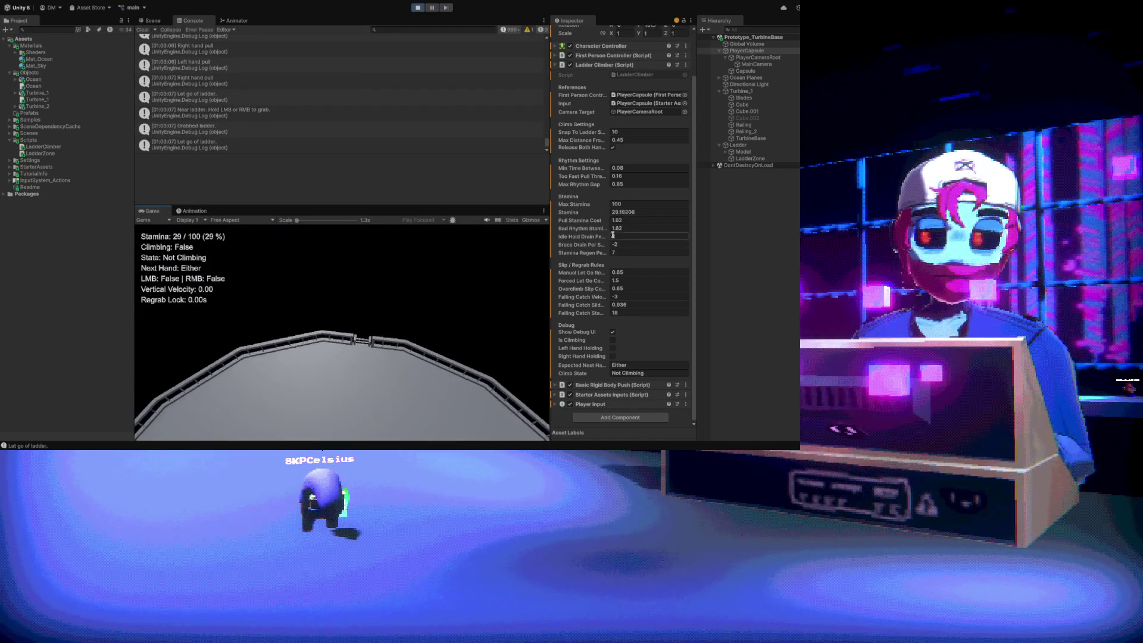
left_click(642, 220)
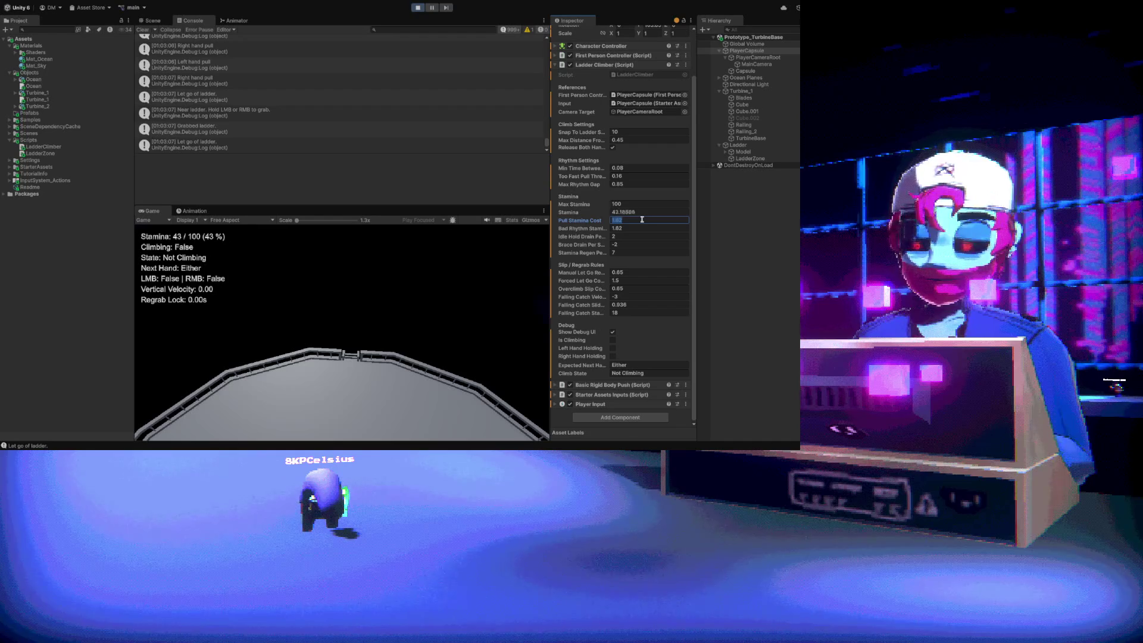
Enter 1.52 for Pull Stamina Cost, then 1.52 for Bad Rhythm Stamina
type("1.")
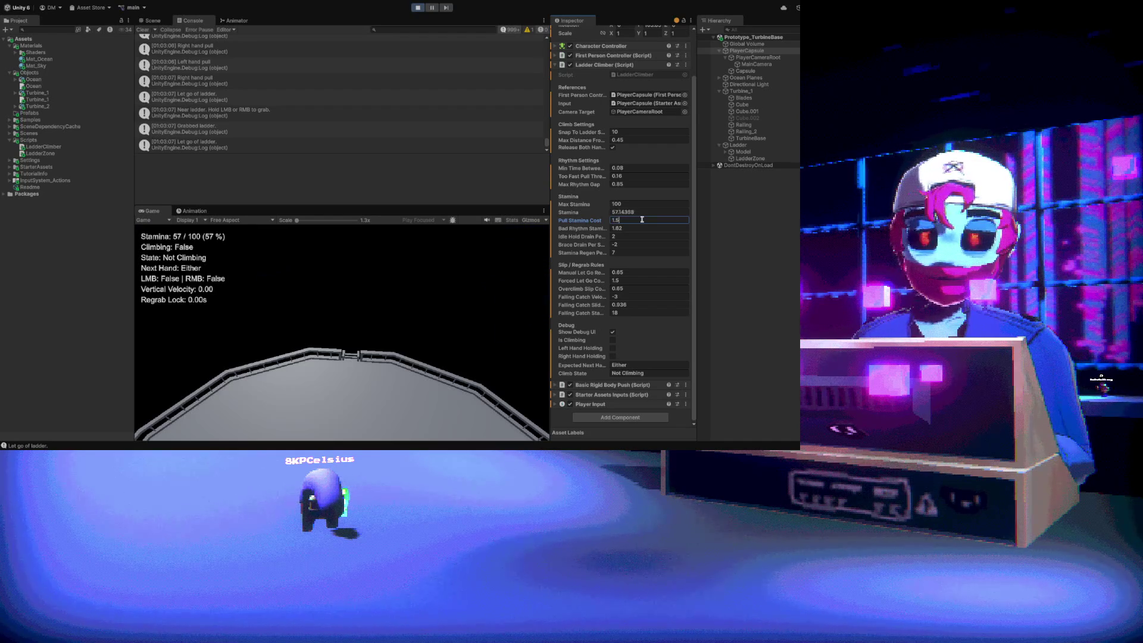
key("Tab")
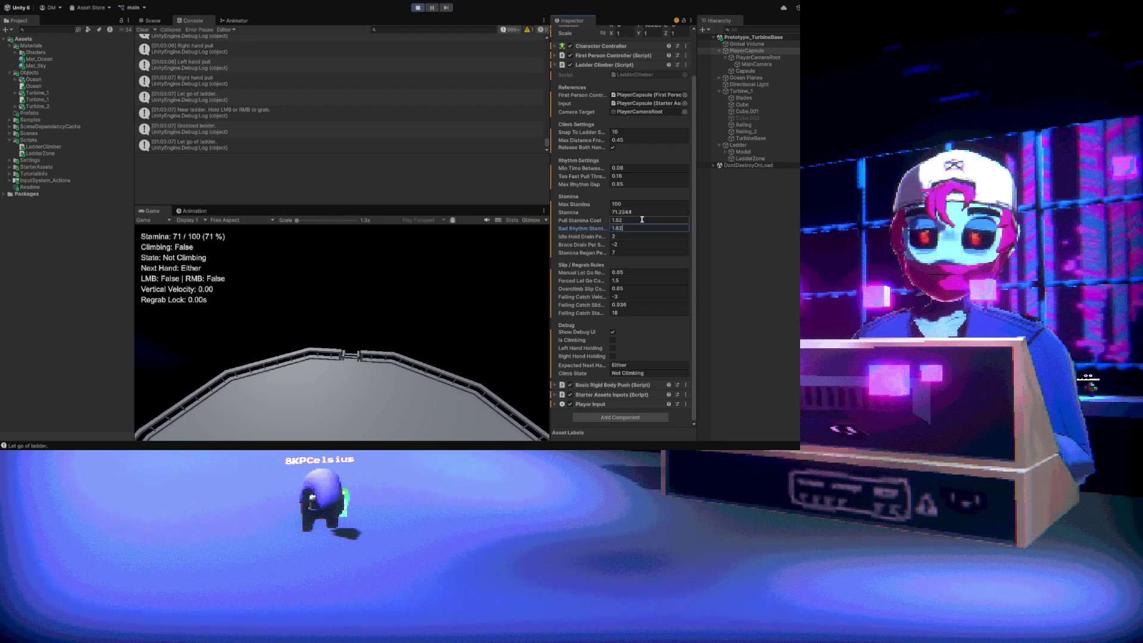
type("52")
key("Return")
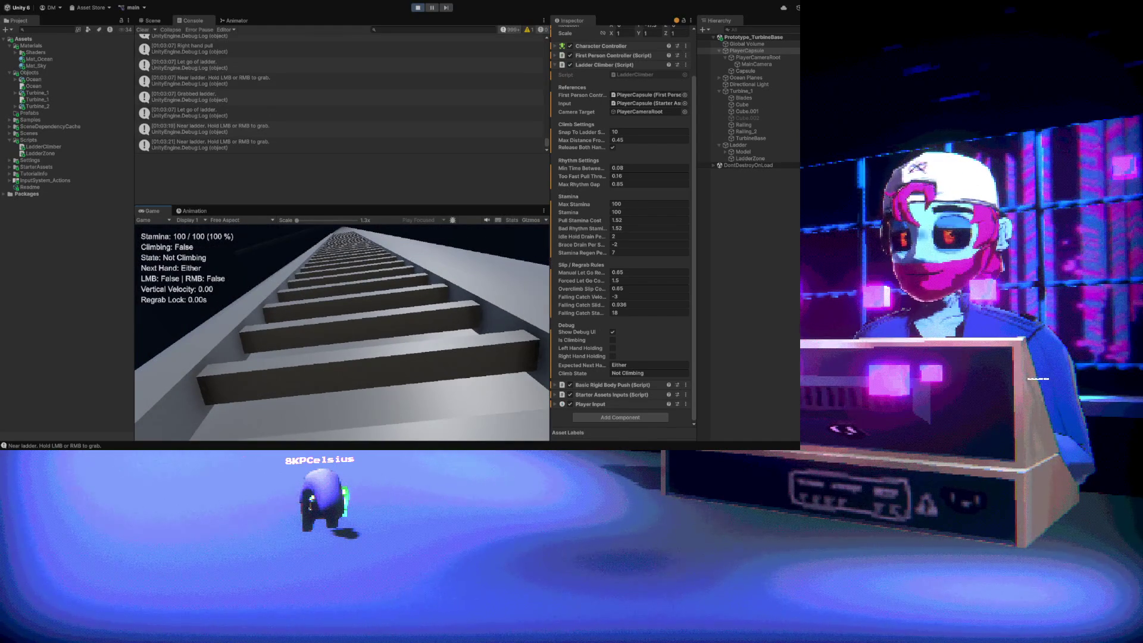
Grab the ladder with the right hand and climb with alternating hand pulls
right_click(342, 333)
left_click(342, 332)
right_click(342, 333)
left_click(342, 333)
right_click(341, 333)
left_click(342, 333)
right_click(342, 332)
left_click(342, 333)
right_click(342, 332)
left_click(341, 333)
right_click(342, 333)
left_click(341, 333)
right_click(341, 332)
Slip off during a right-hand pull, then regrab the ladder
left_click(341, 332)
right_click(342, 333)
left_click(342, 333)
right_click(341, 333)
left_click(342, 332)
right_click(341, 332)
Climb higher with alternating pulls until stamina hits 7, then brace with a right-hand hold
left_click(342, 333)
right_click(342, 333)
left_click(342, 333)
right_click(342, 333)
left_click(341, 332)
right_click(341, 333)
left_click(342, 333)
right_click(342, 333)
left_click(341, 333)
right_click(342, 333)
left_click(342, 333)
right_click(342, 332)
left_click(342, 333)
right_click(342, 332)
left_click(342, 333)
right_click(341, 332)
left_click(341, 333)
right_click(341, 333)
left_click(341, 333)
right_click(341, 332)
left_click(341, 333)
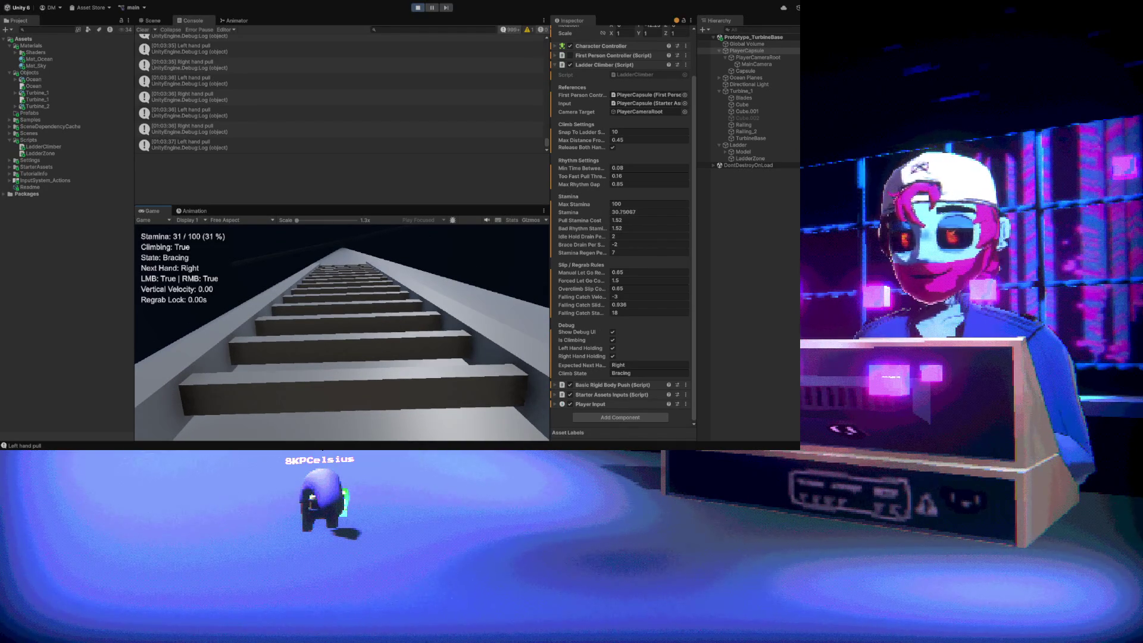
Resume climbing with alternating right and left hand pulls
right_click(342, 330)
left_click(343, 330)
right_click(342, 330)
left_click(342, 330)
right_click(342, 331)
left_click(342, 330)
right_click(342, 331)
left_click(342, 330)
right_click(342, 330)
left_click(342, 330)
right_click(343, 330)
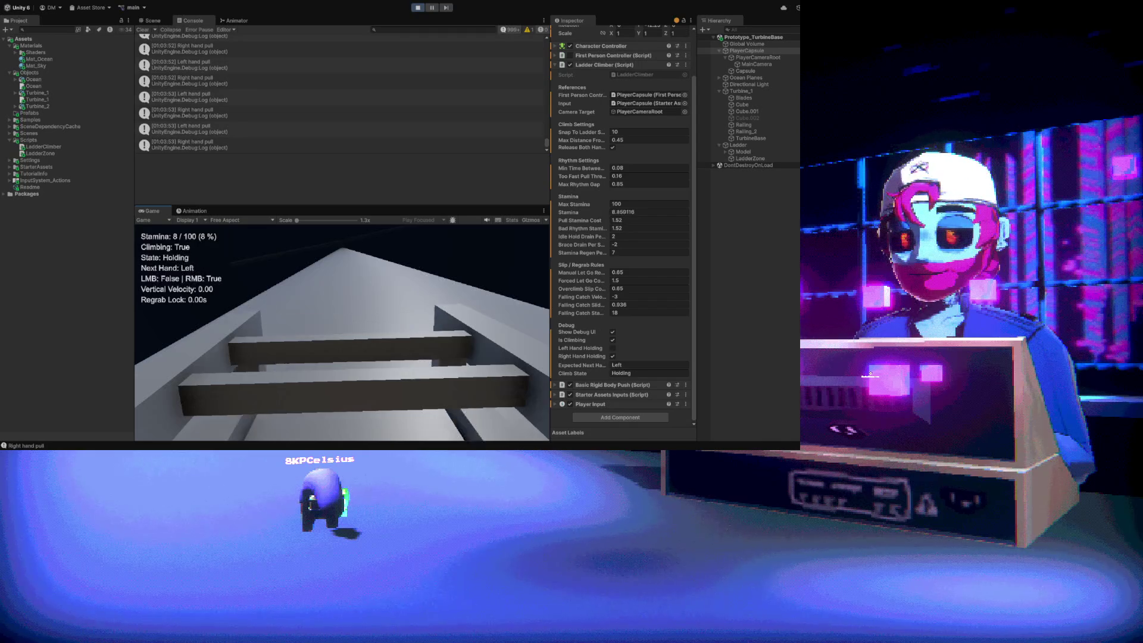
left_click(342, 331)
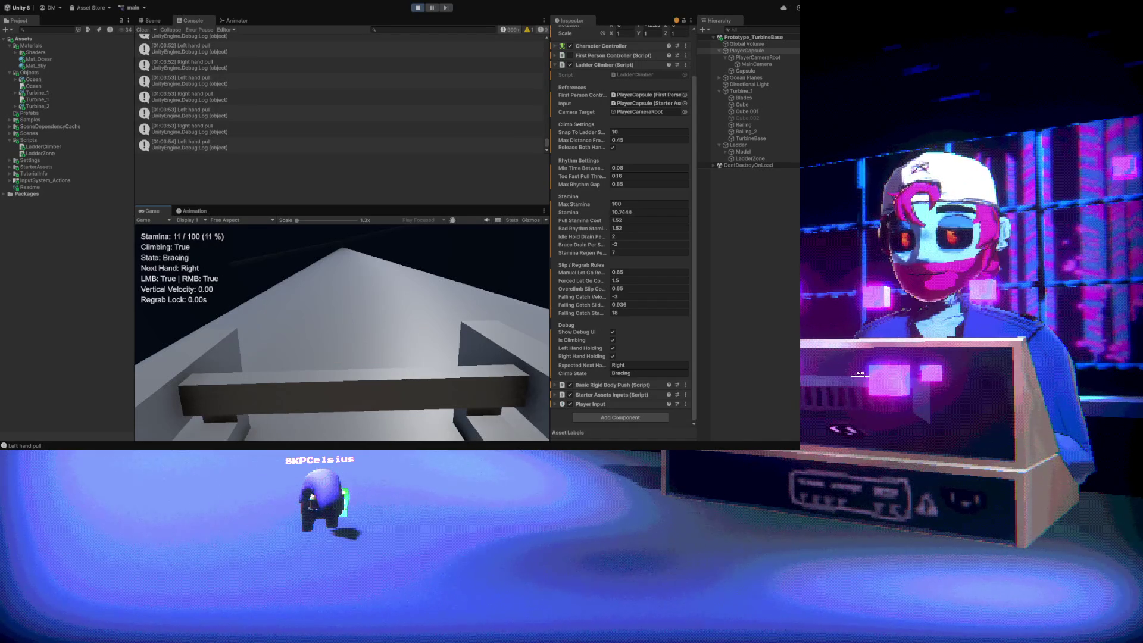
Pull repeatedly with the left hand only to trigger bad rhythm
left_click(342, 330)
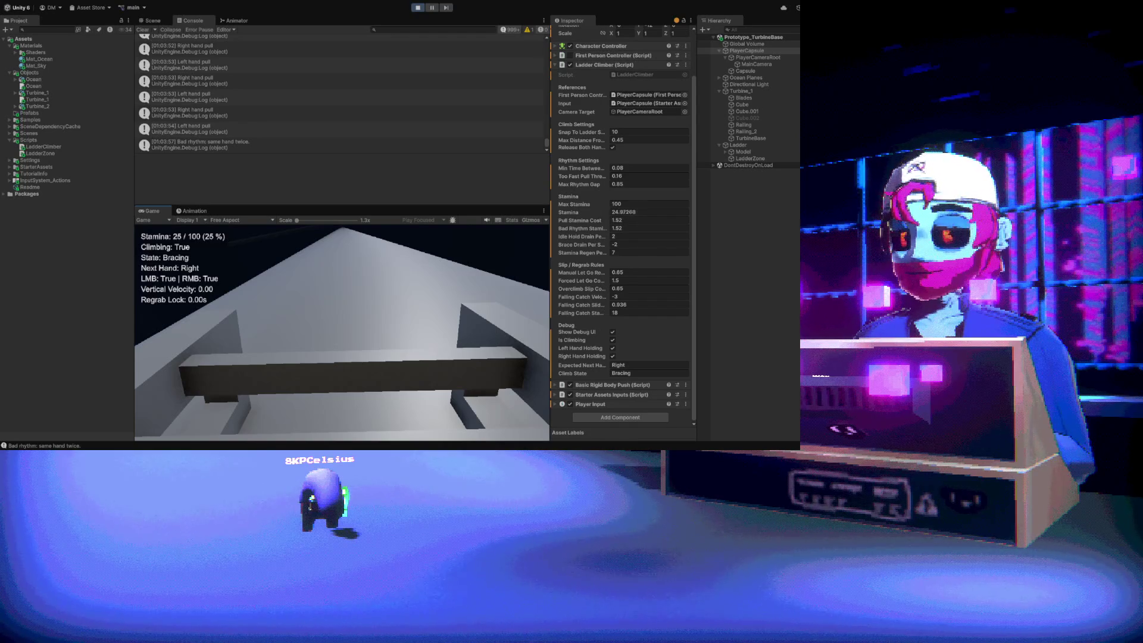
left_click(342, 330)
left_click(342, 331)
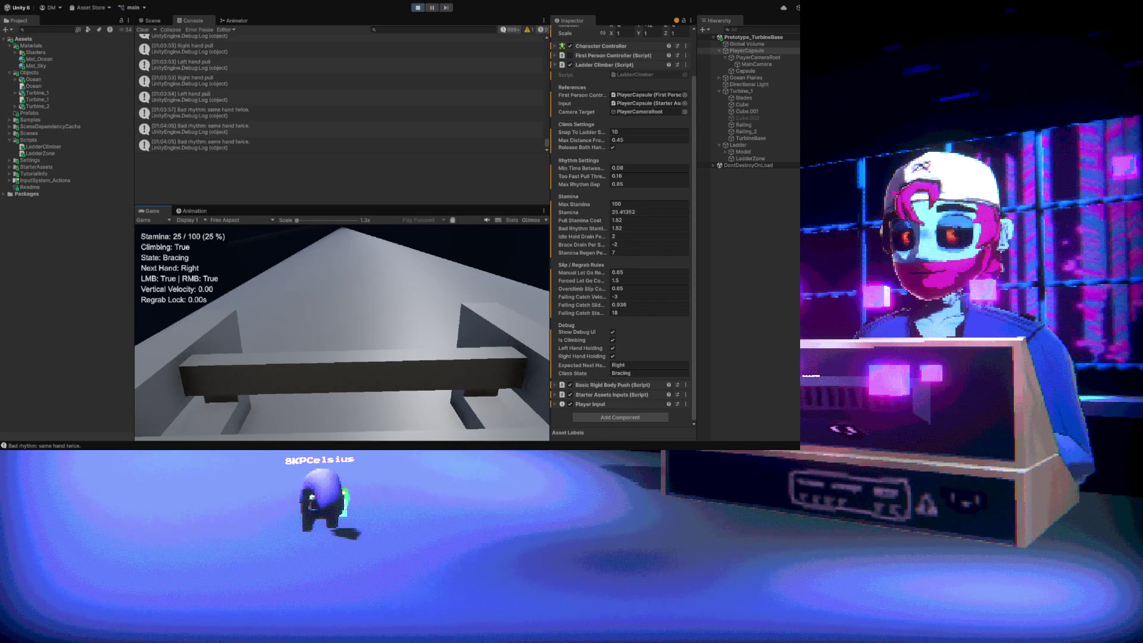
left_click(342, 331)
left_click(343, 331)
left_click(343, 330)
left_click(343, 330)
left_click(342, 331)
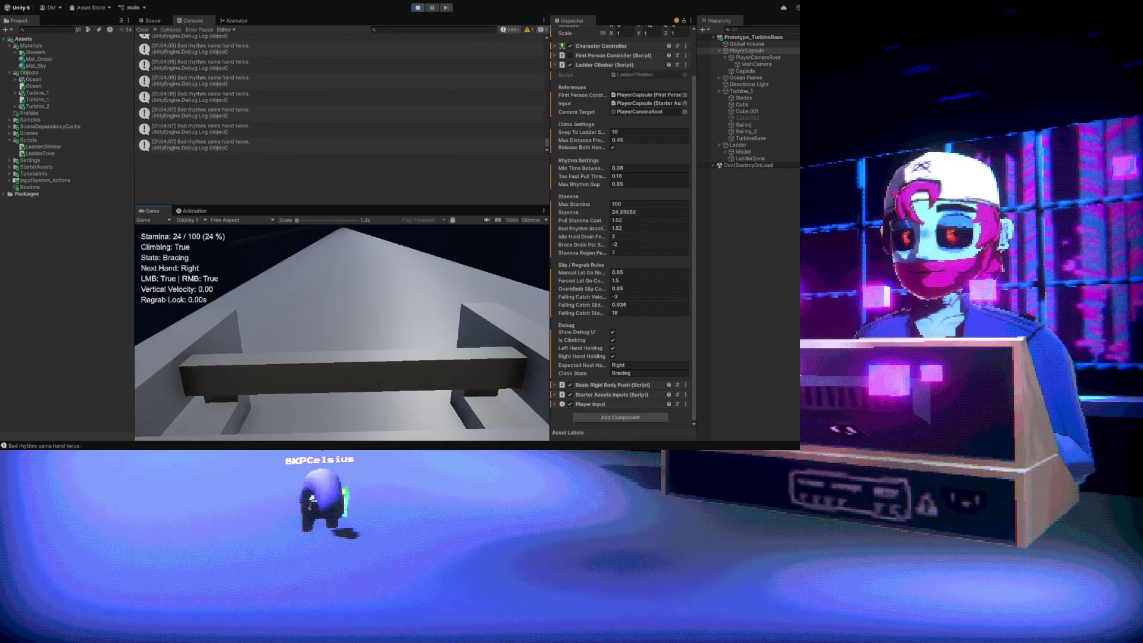
Climb past the ledge until stamina empties and the climber is forced off
right_click(343, 331)
left_click(342, 331)
right_click(342, 331)
left_click(342, 330)
right_click(343, 330)
left_click(342, 330)
right_click(342, 331)
left_click(342, 331)
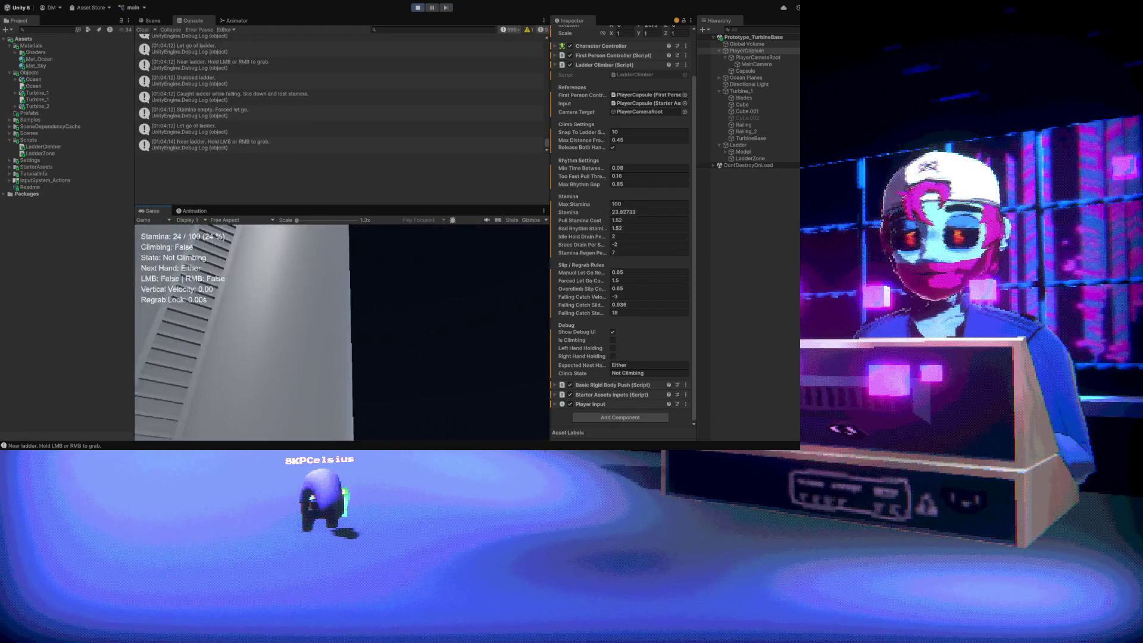
Walk back with WASD and line up centred in front of the ladder while stamina refills to 100
key("s")
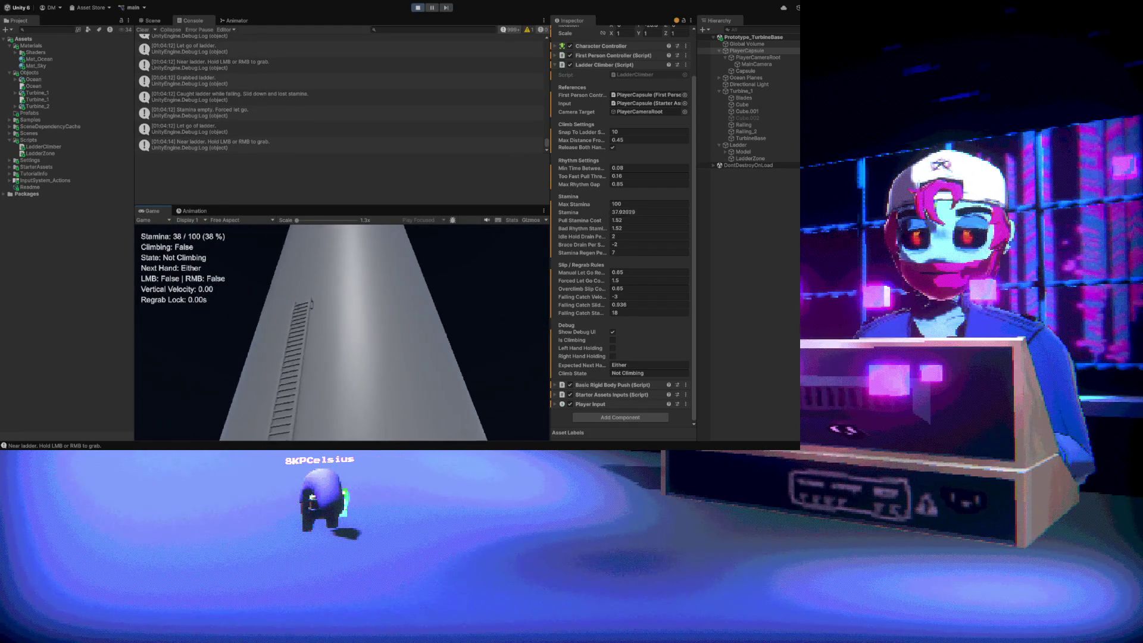
key("w")
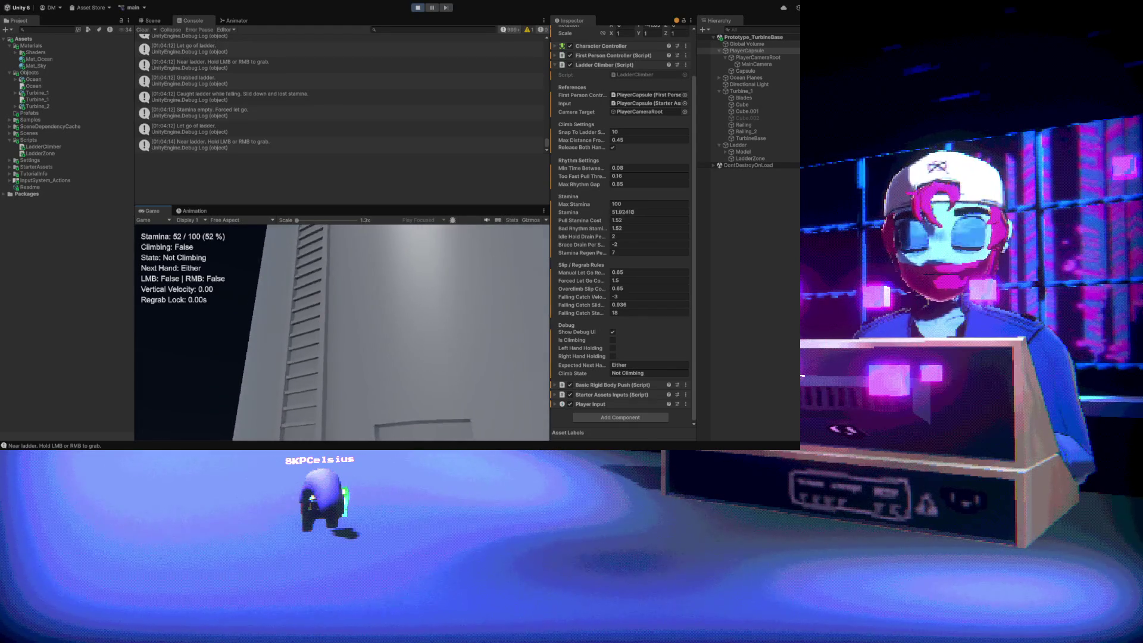
key("w")
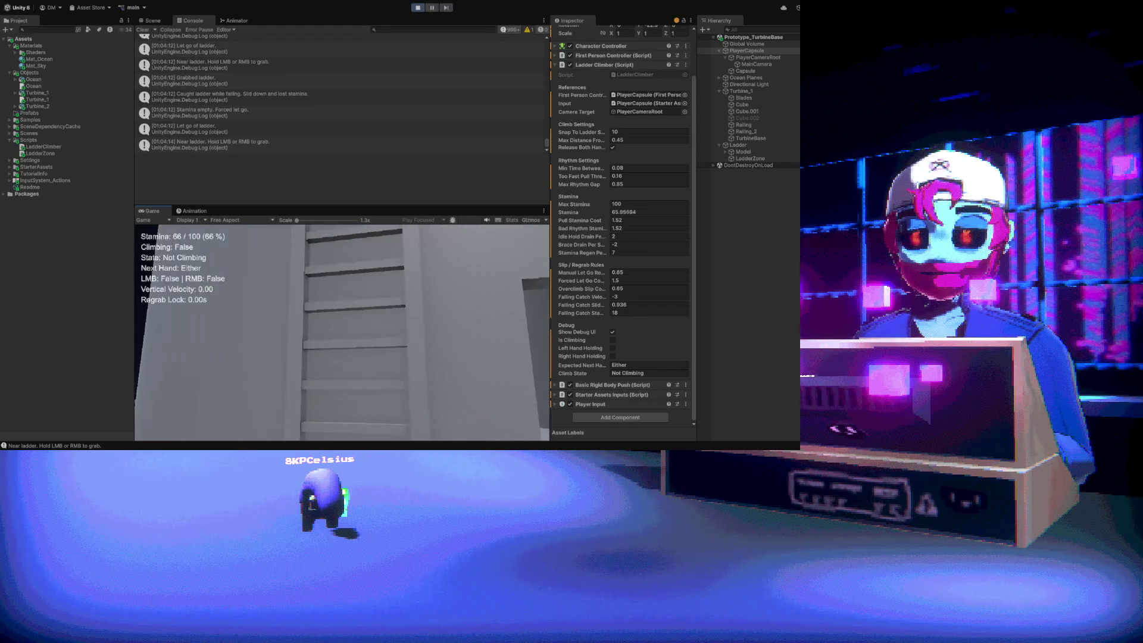
key("s")
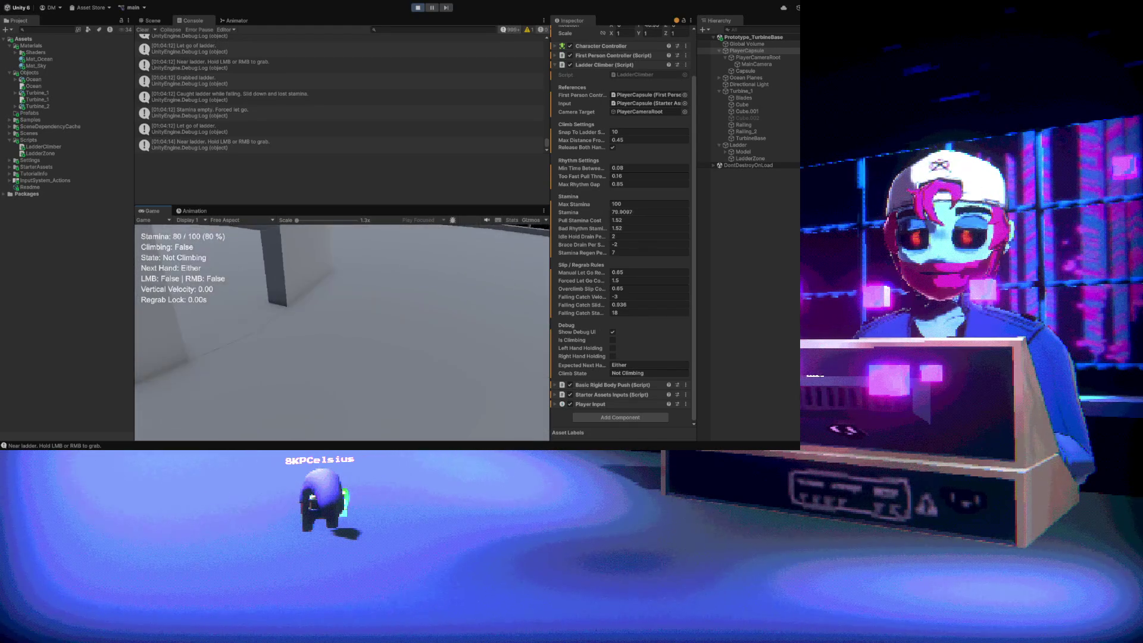
key("w")
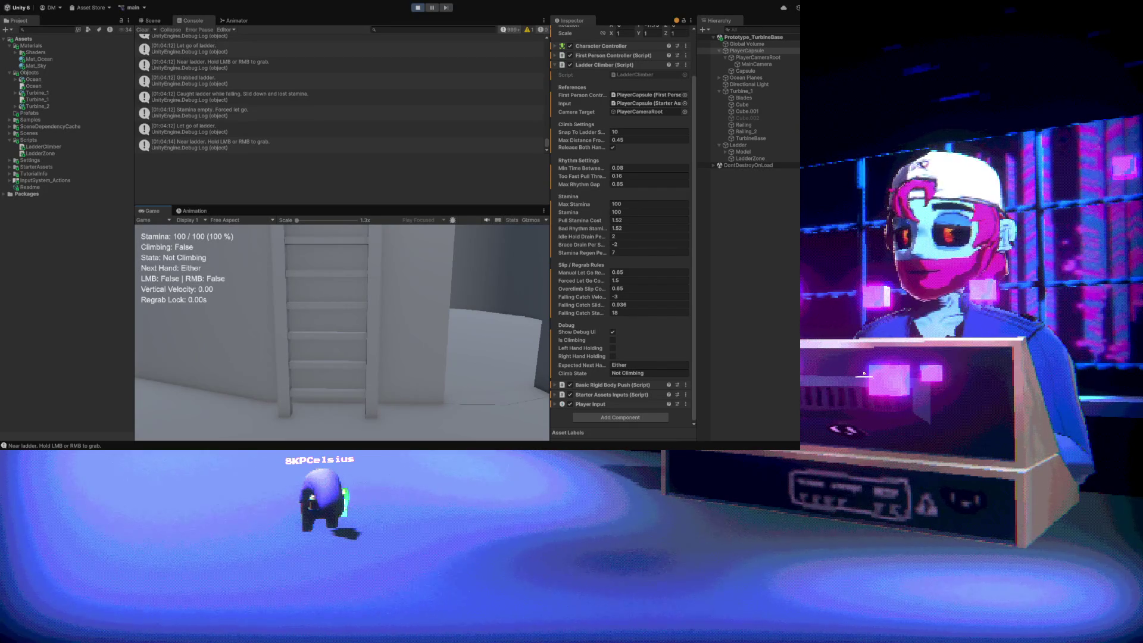
key("a")
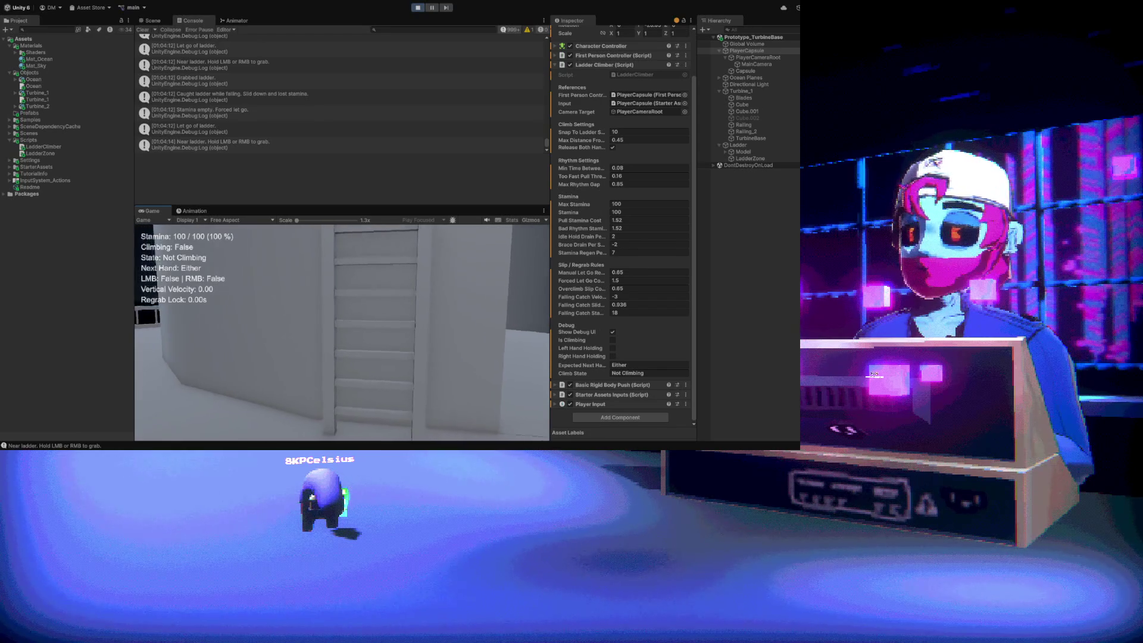
key("w")
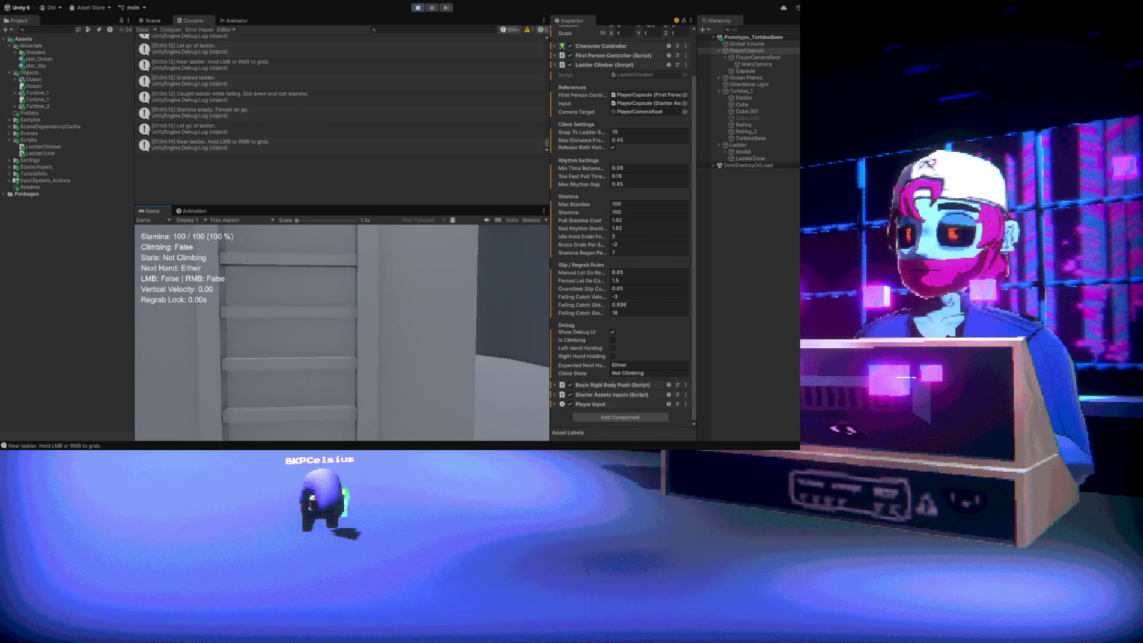
Walk up to the ladder, grab it, and climb with alternating left and right hand pulls
key("a")
key("d")
key("a")
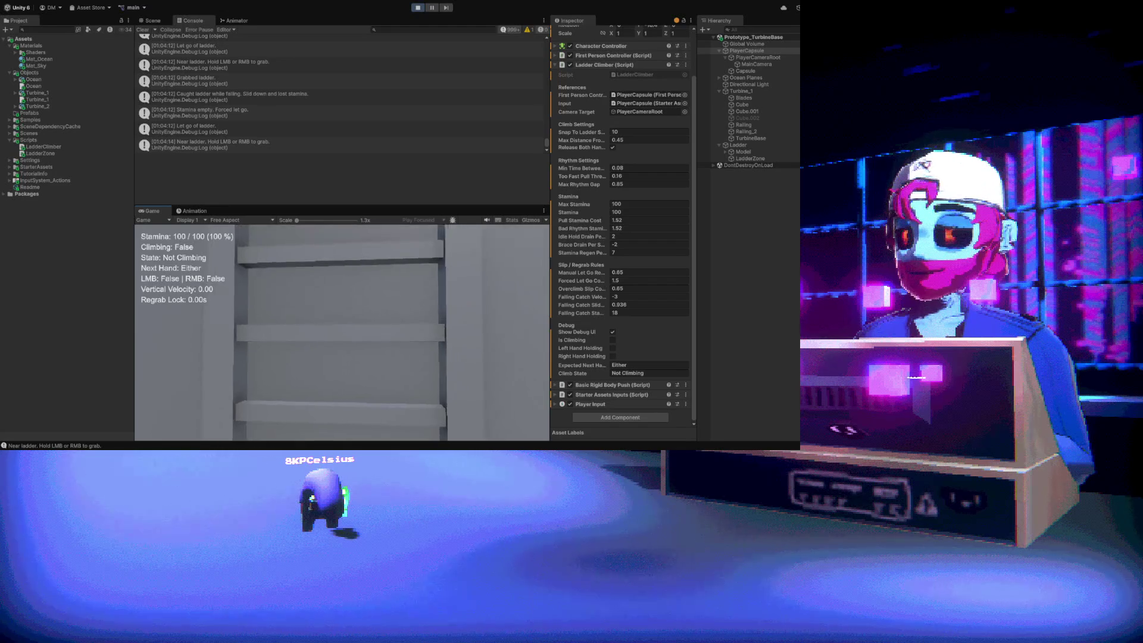
left_click(341, 332)
right_click(342, 333)
left_click(342, 332)
right_click(342, 333)
left_click(342, 332)
right_click(342, 332)
left_click(341, 332)
right_click(342, 332)
left_click(341, 333)
right_click(341, 332)
left_click(342, 332)
right_click(341, 333)
left_click(341, 333)
right_click(342, 332)
left_click(342, 332)
right_click(341, 333)
left_click(342, 332)
right_click(342, 332)
left_click(342, 332)
right_click(341, 332)
Regrab the ladder after slipping and keep climbing while stamina runs low
left_click(342, 332)
left_click(342, 332)
right_click(342, 332)
left_click(341, 332)
right_click(342, 332)
left_click(342, 332)
right_click(342, 332)
left_click(342, 332)
right_click(342, 332)
left_click(342, 332)
right_click(342, 332)
left_click(342, 332)
right_click(342, 332)
left_click(341, 332)
right_click(342, 332)
left_click(342, 332)
right_click(341, 332)
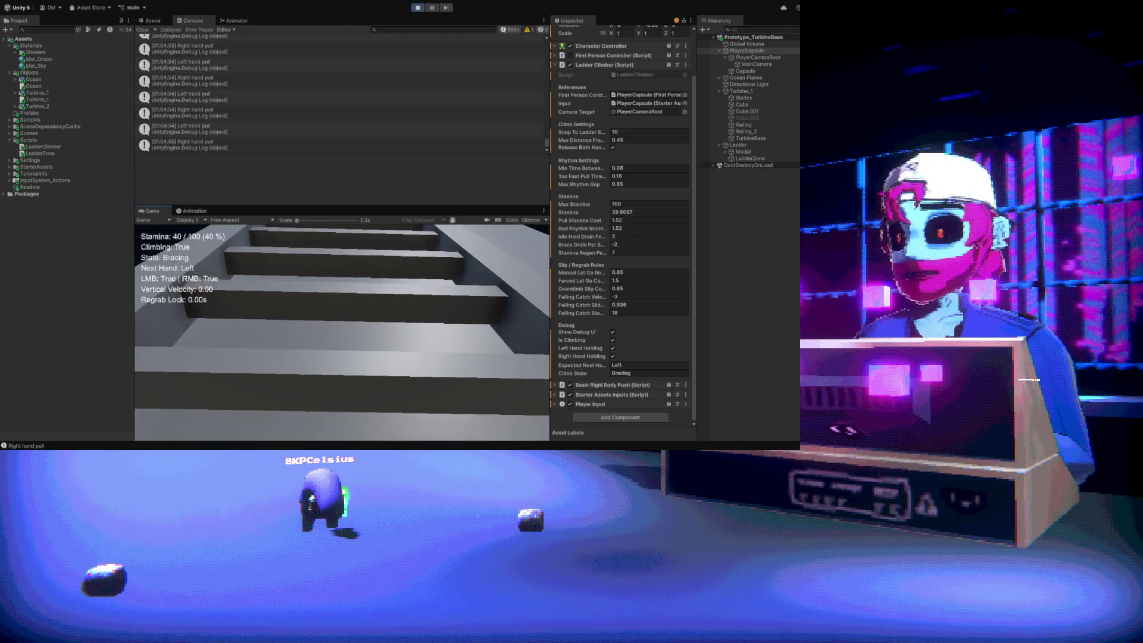
Resume climbing from the bracing hold until stamina empties and the climber falls off
left_click(342, 333)
right_click(343, 333)
left_click(342, 333)
right_click(342, 334)
left_click(343, 333)
right_click(342, 334)
left_click(343, 333)
right_click(343, 333)
left_click(342, 333)
right_click(343, 333)
left_click(342, 333)
right_click(342, 333)
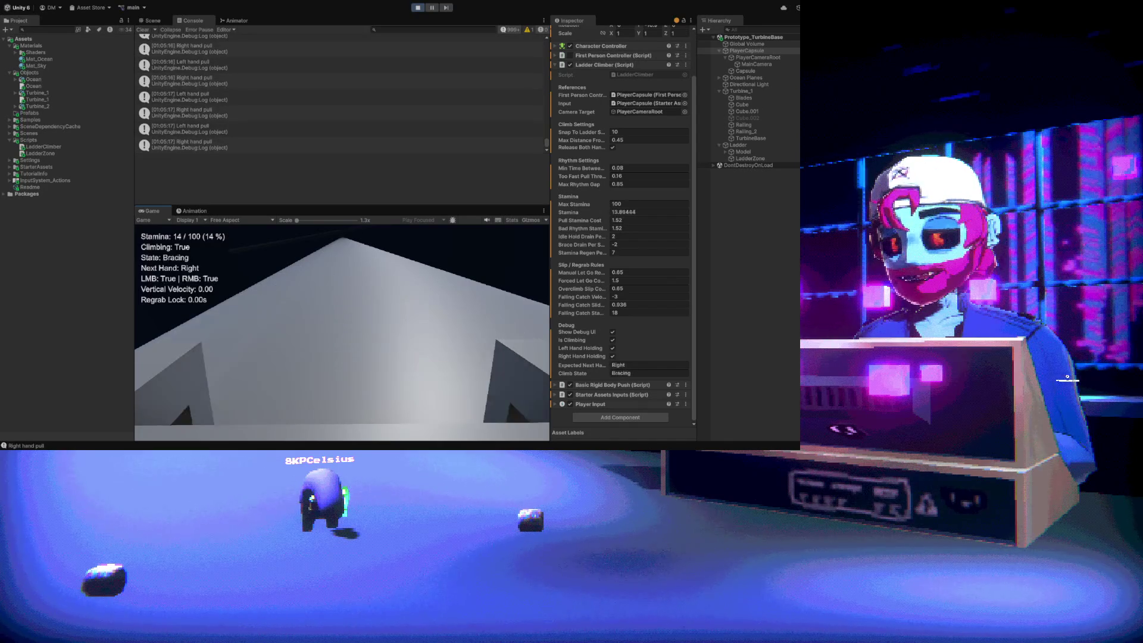
left_click(343, 334)
right_click(342, 333)
left_click(343, 334)
right_click(343, 334)
left_click(343, 333)
right_click(342, 333)
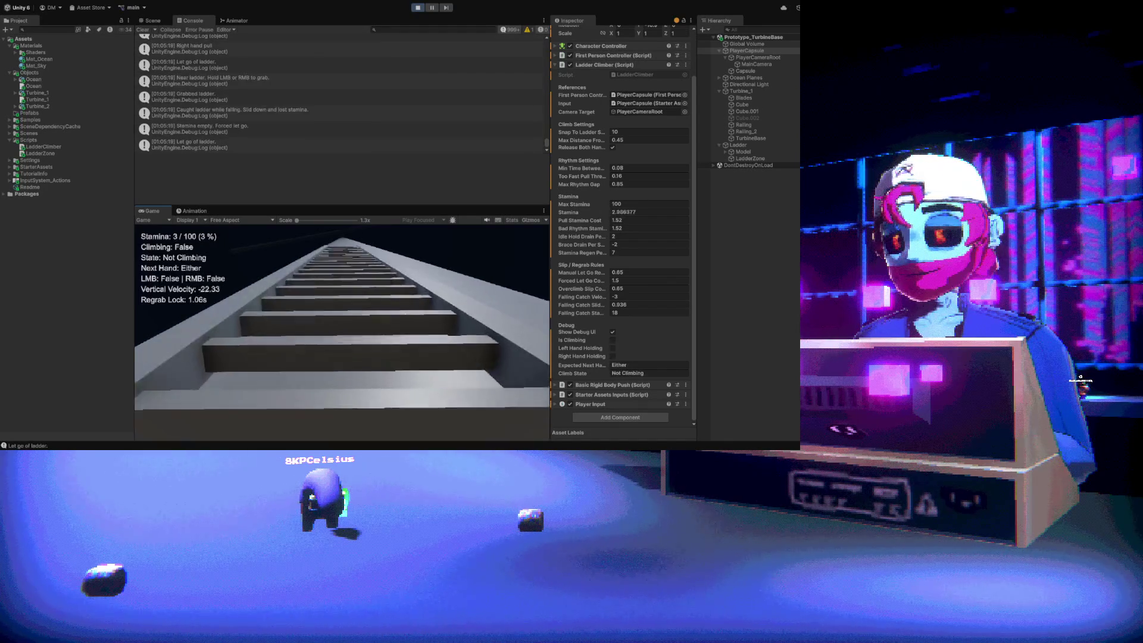
left_click(342, 333)
Let stamina refill to 100 / 100, then walk to the ladder and look along the curved railed walkway
mouse_move(342, 334)
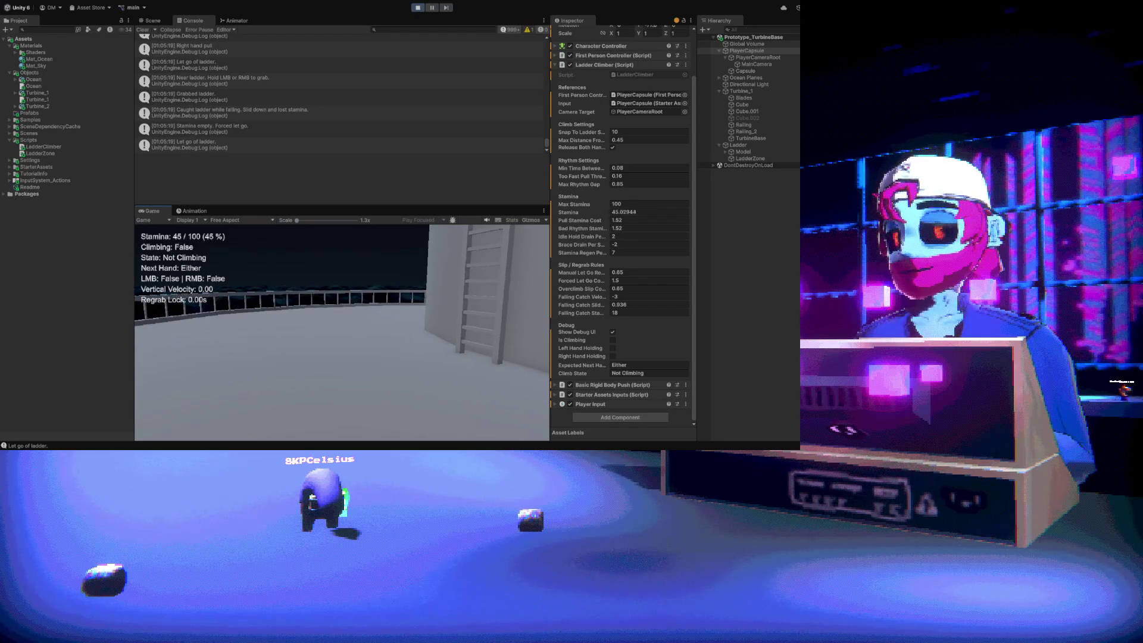
key("w")
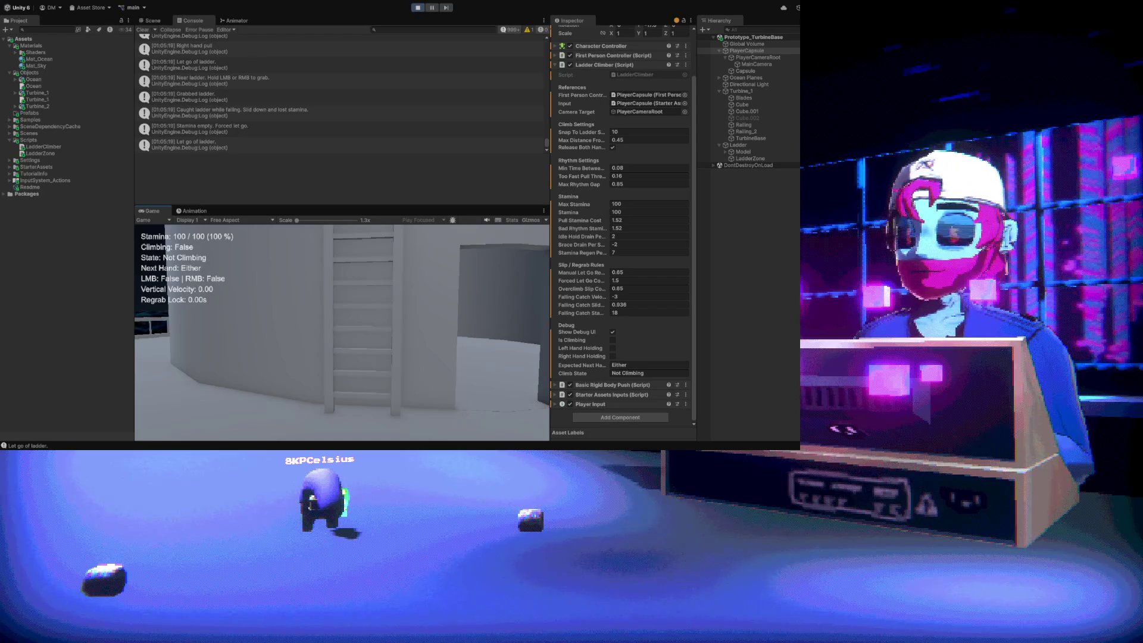
key("w")
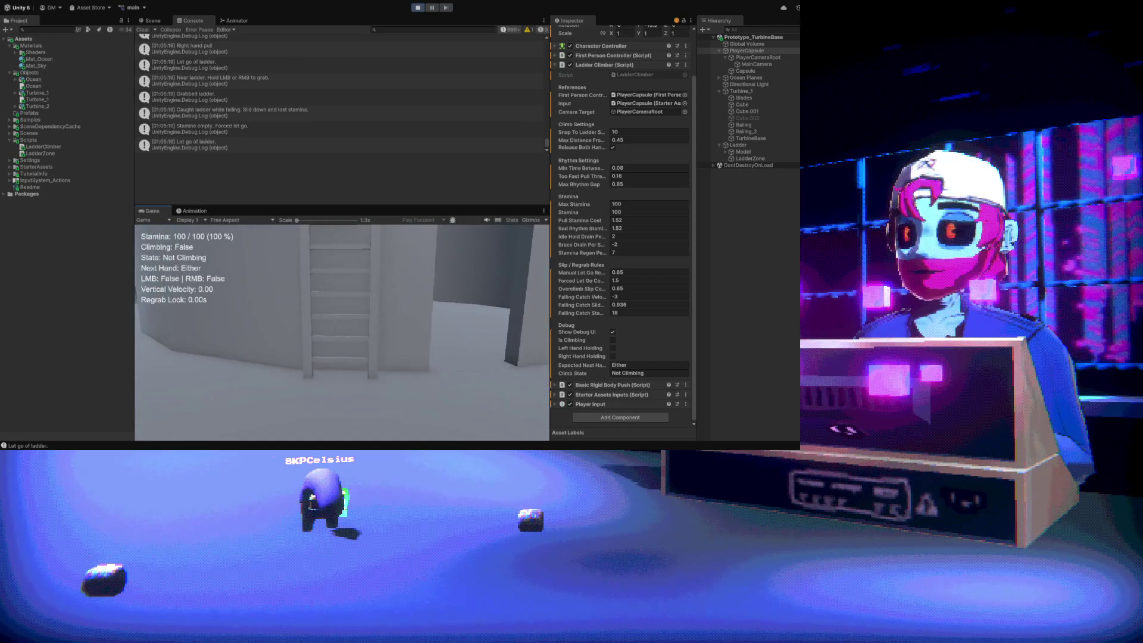
key("w")
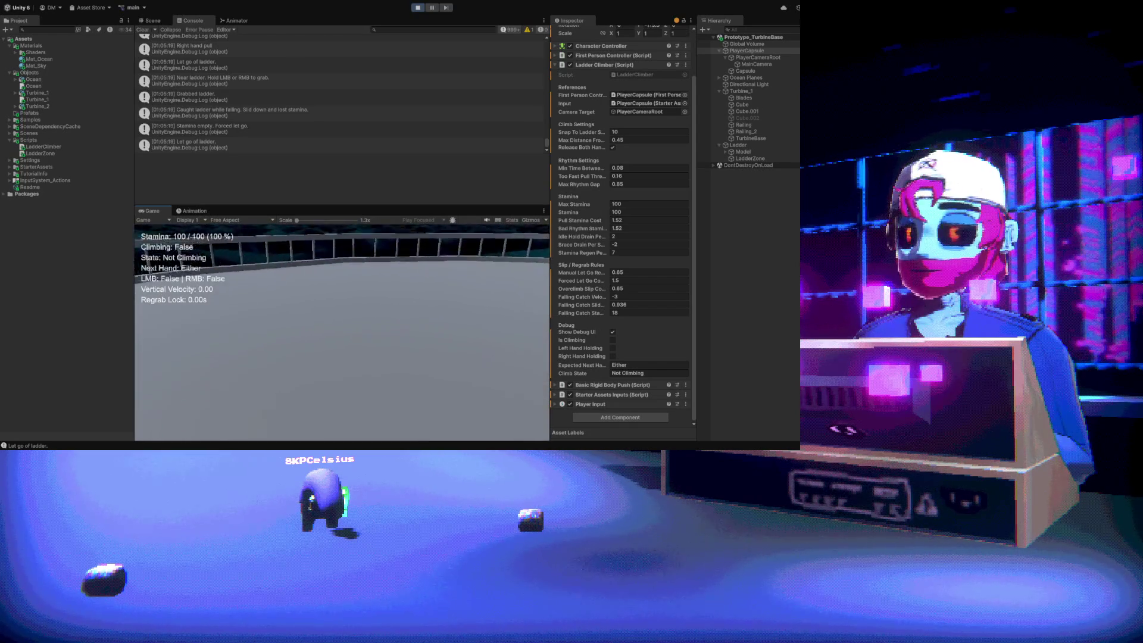
key("w")
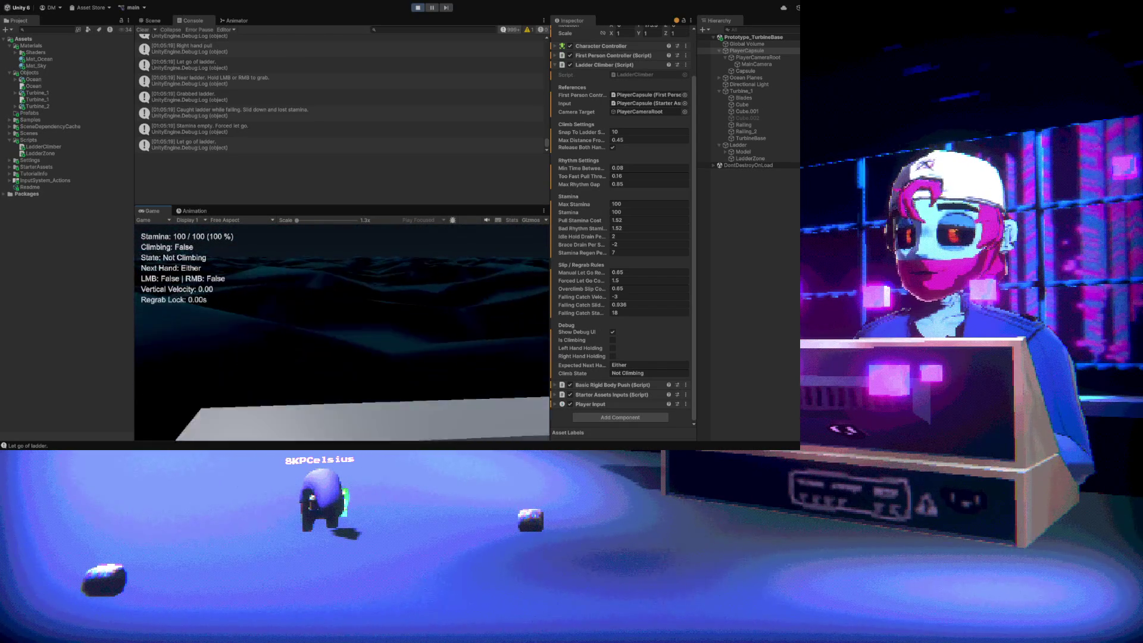
key("w")
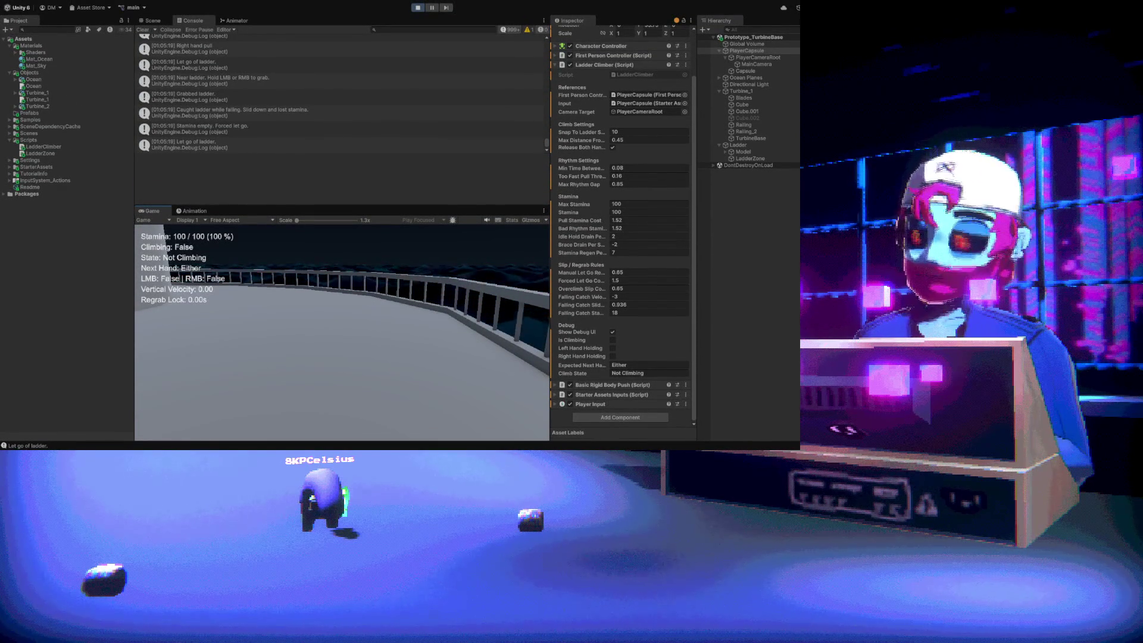
Walk to the railing, then to the turbine wall ladder, and back away for a wider view
key("w")
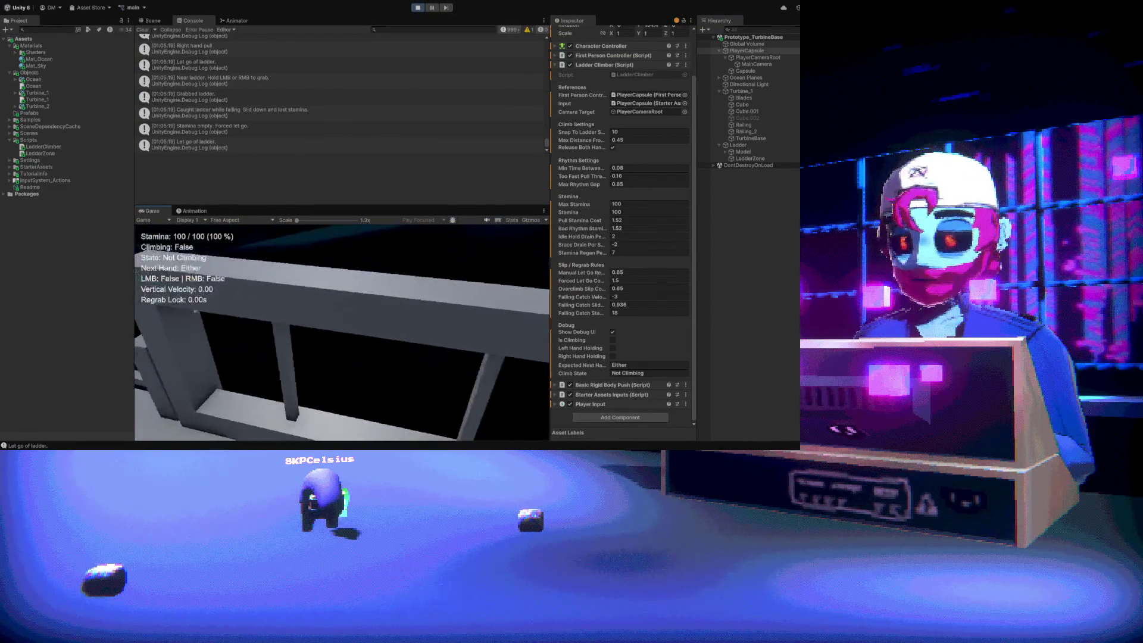
mouse_move(342, 332)
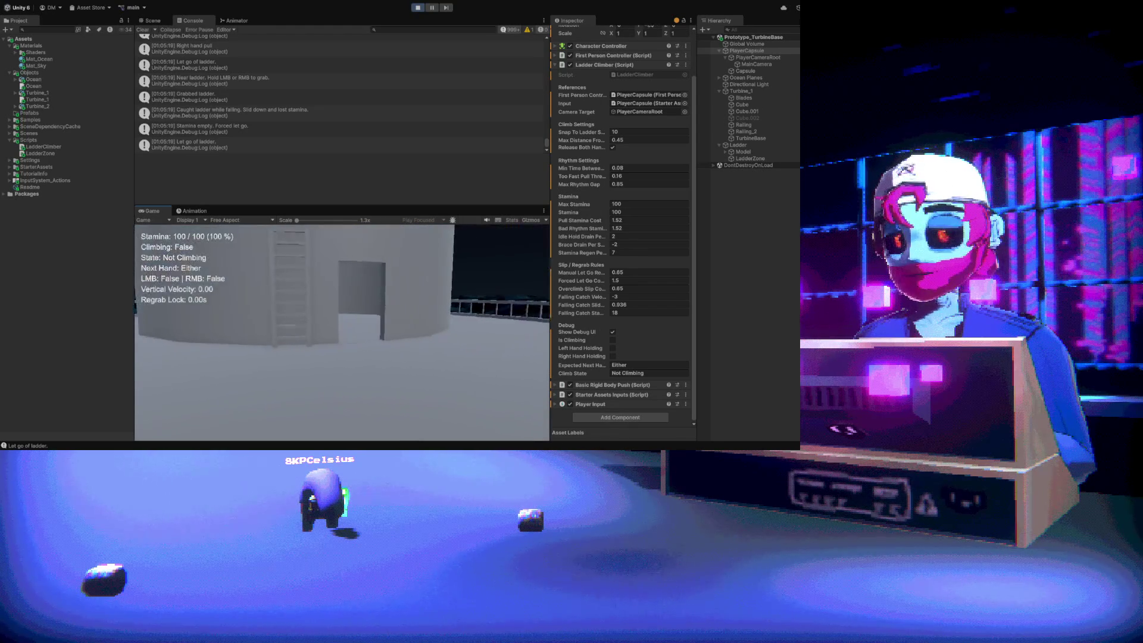
key("w")
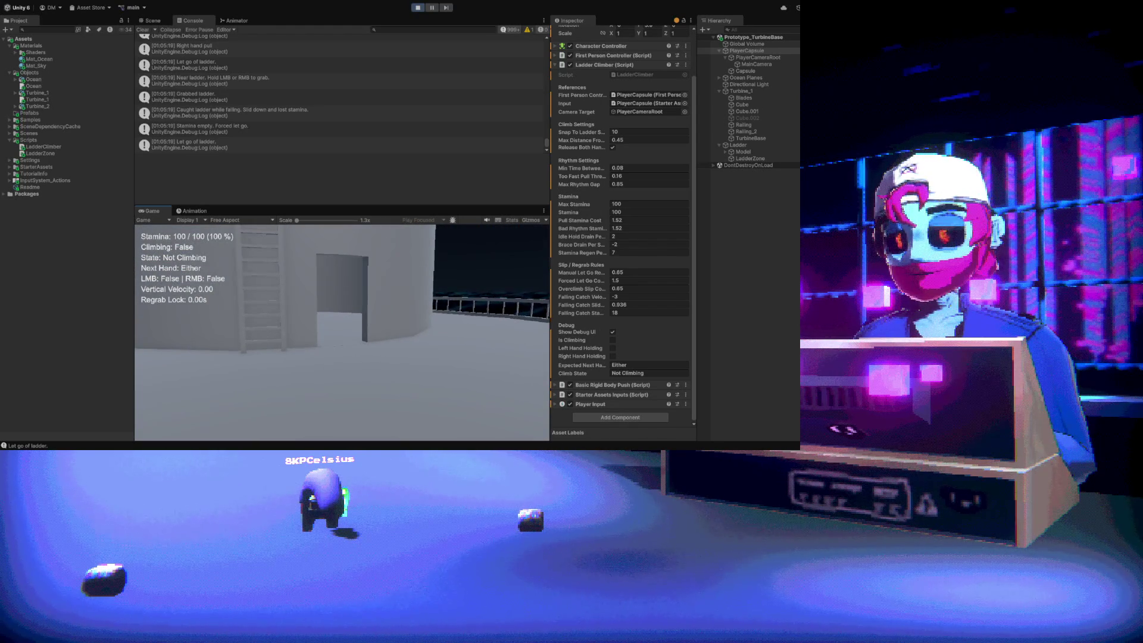
key("s")
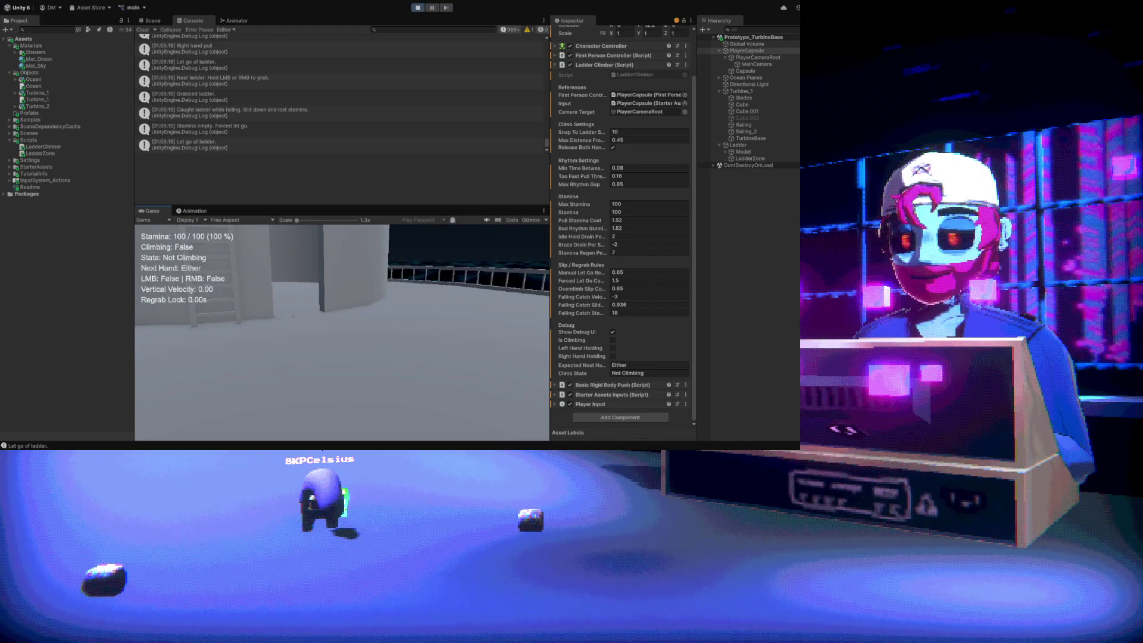
Approach the turbine wall ladder again, step back, and turn toward the railing over the ocean
key("w")
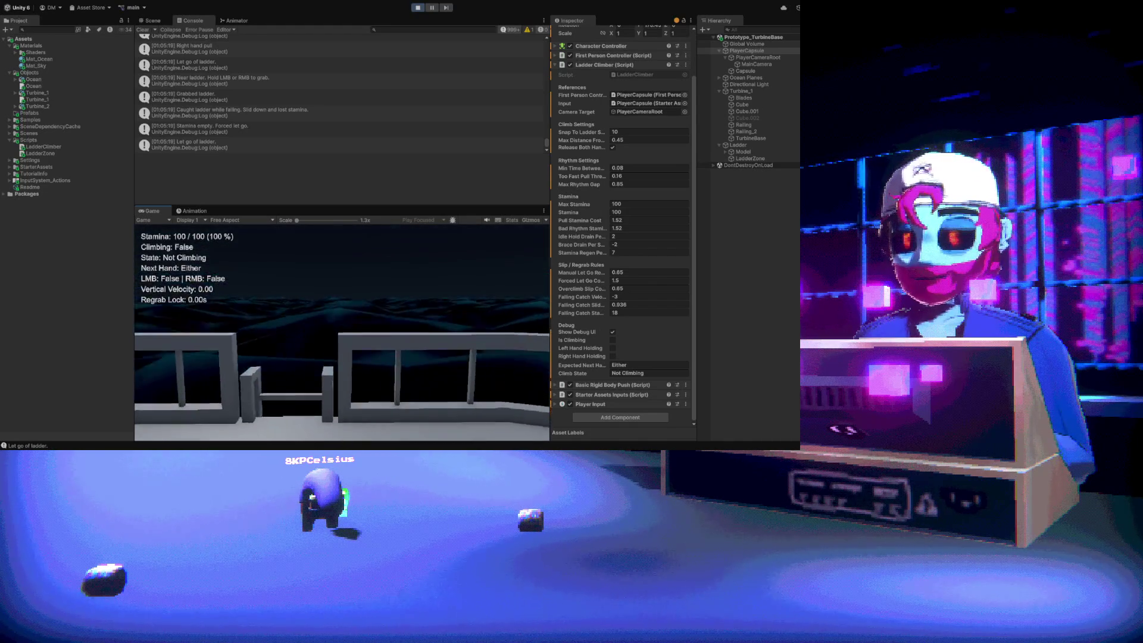
key("s")
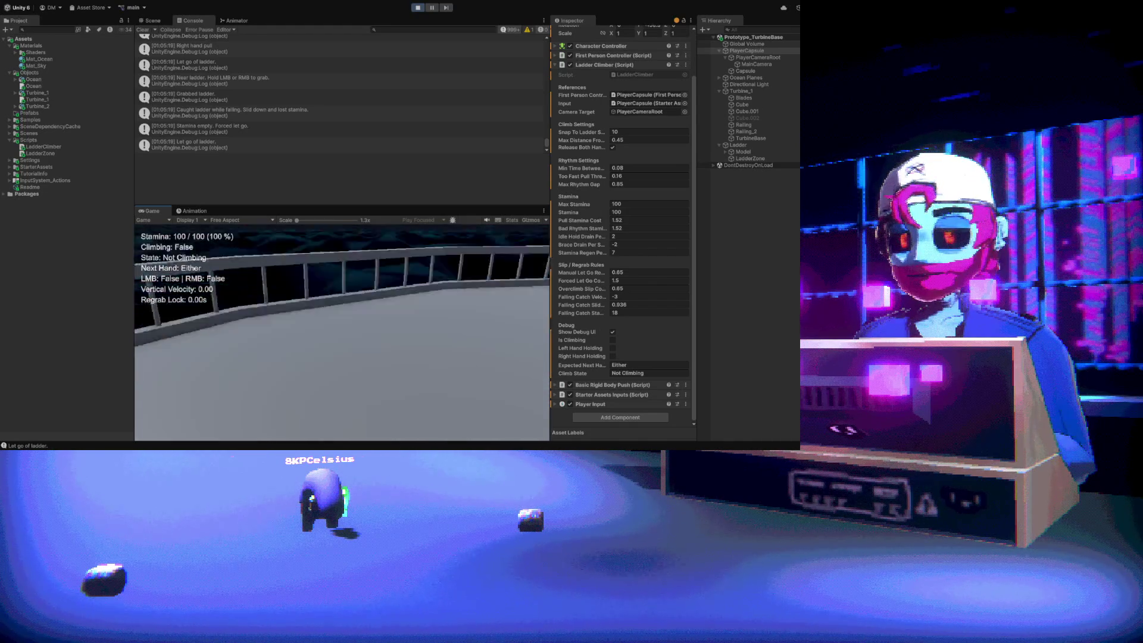
key("w")
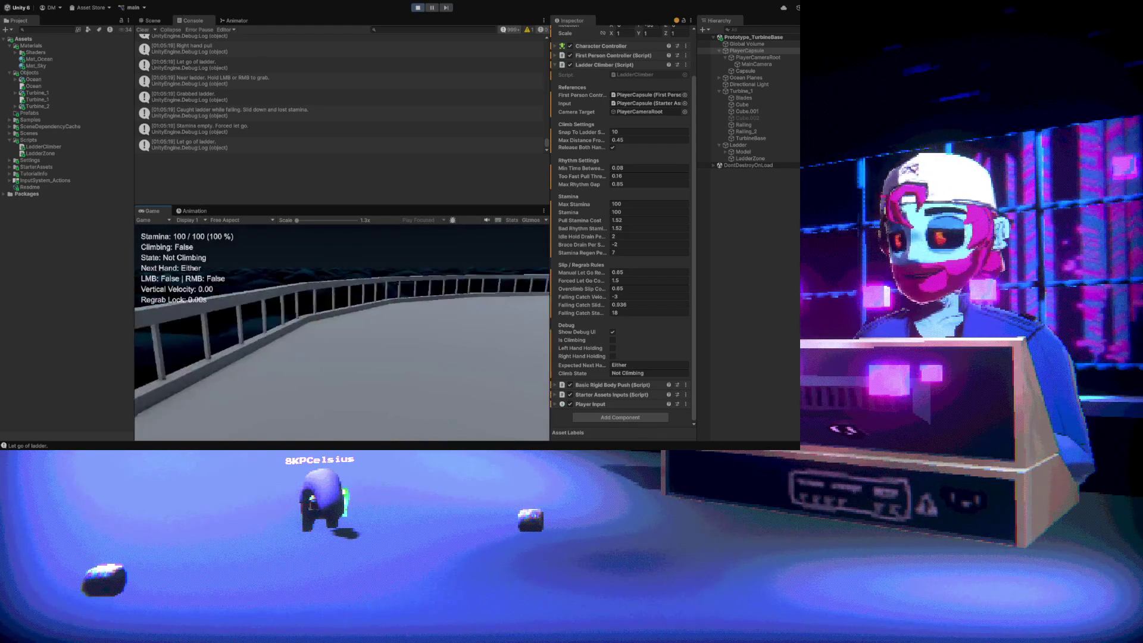
key("w")
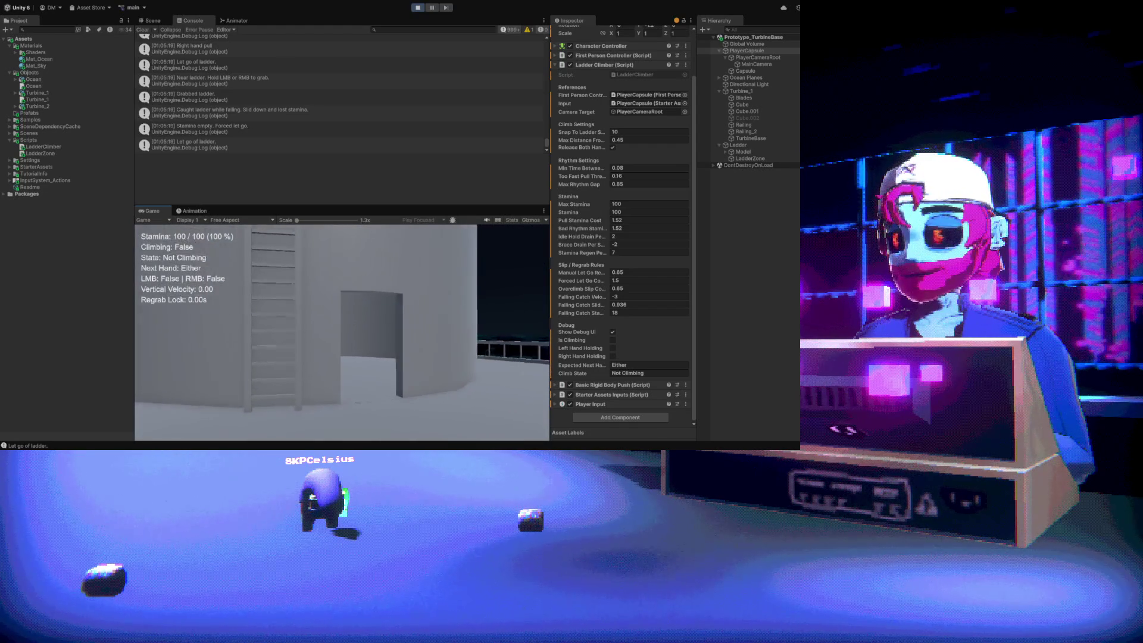
key("s")
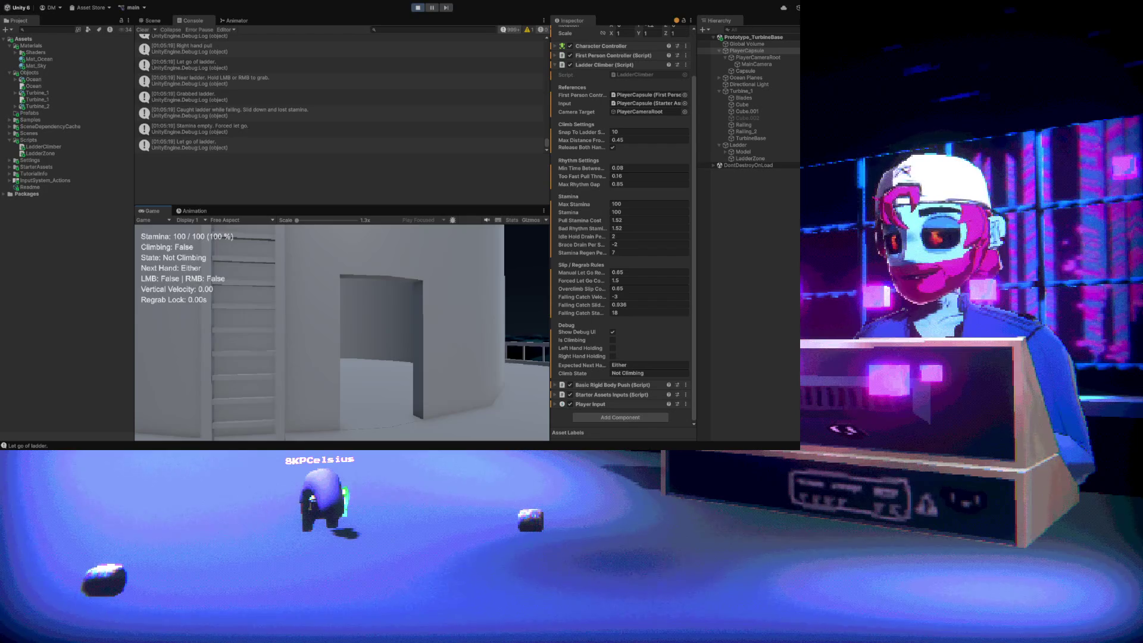
key("w")
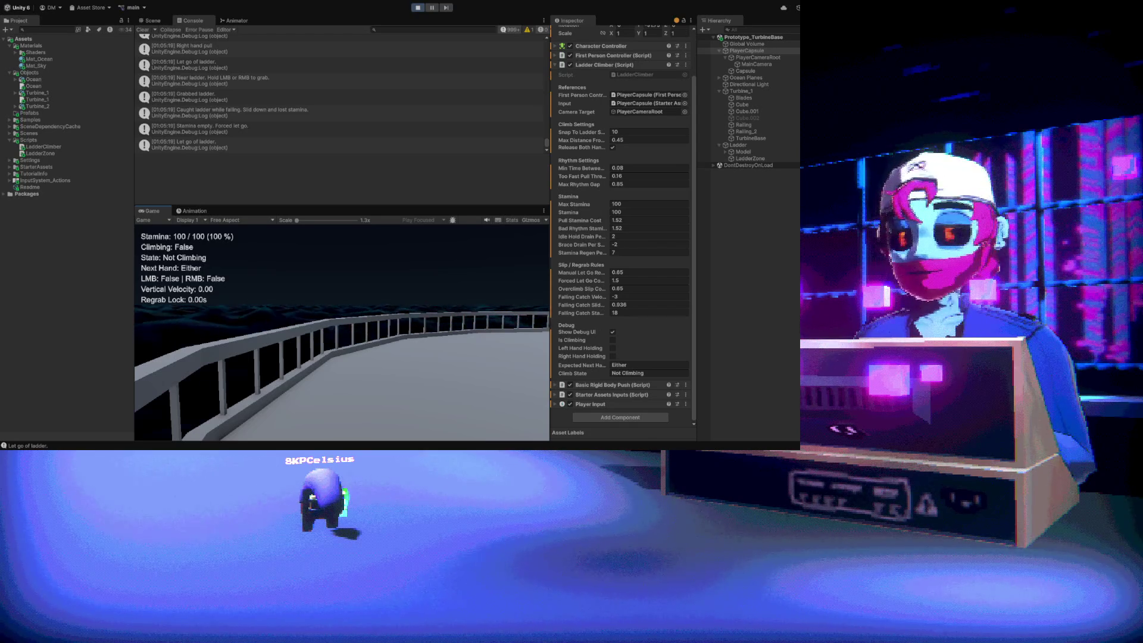
Walk the climber to the foot of the turbine tower's ladder and look up it
mouse_move(342, 332)
key("w")
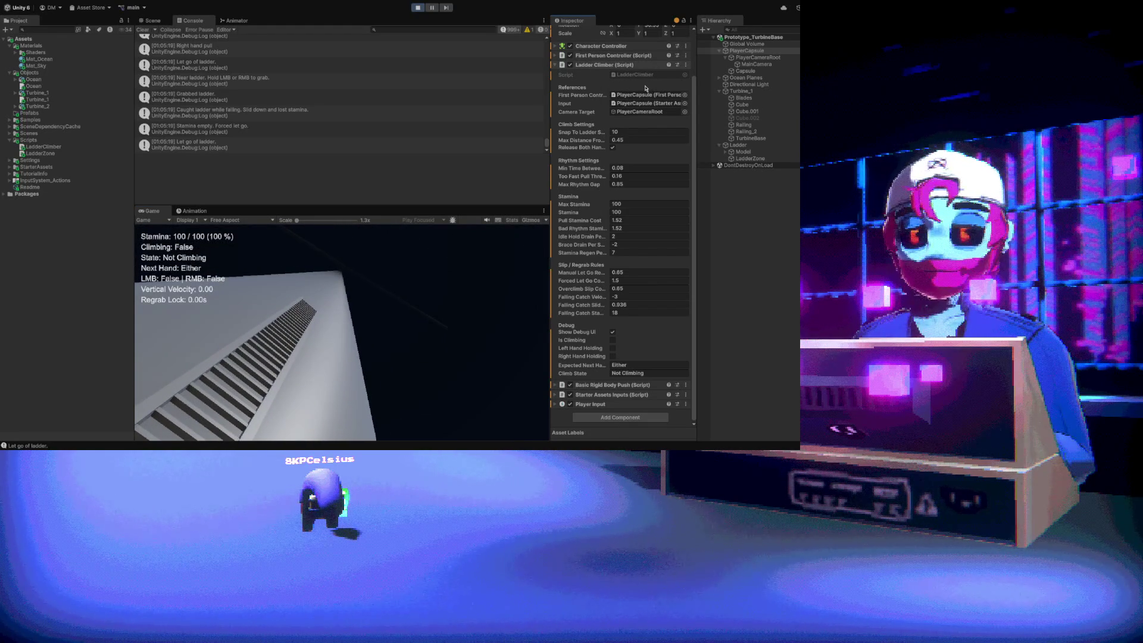
Stop Play mode and collapse the Ladder Climber component in the Inspector
left_click(418, 8)
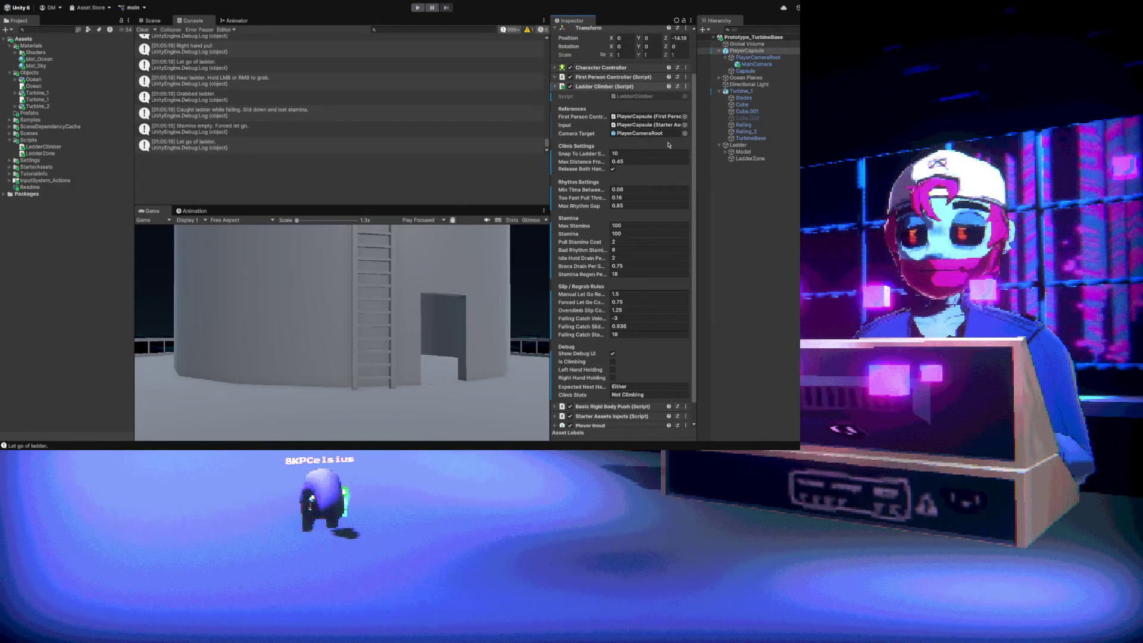
left_click(557, 87)
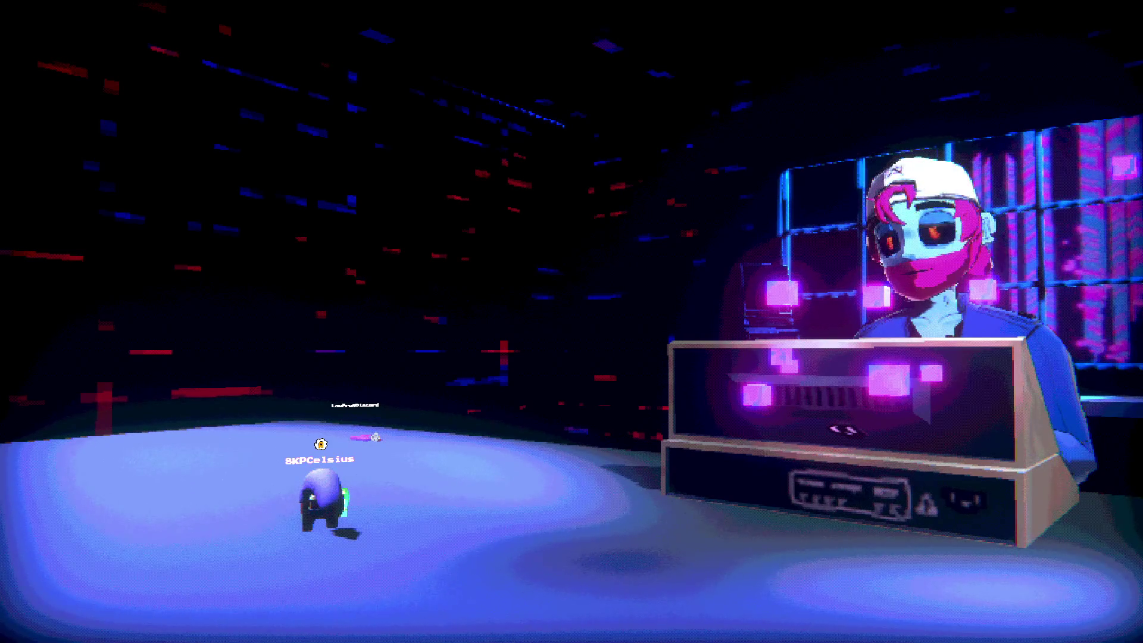
Turn the streamer's avatar at the desk to face the camera with the S key
key("s")
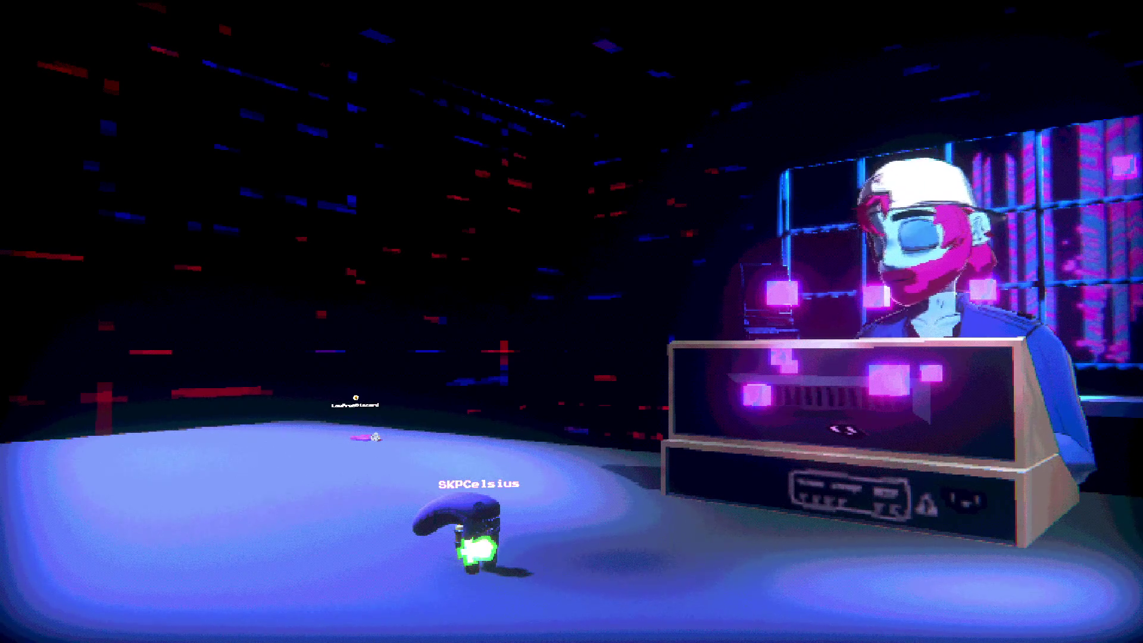
Trigger emote 1 on the avatar, walk it left, and show another emote
key("1")
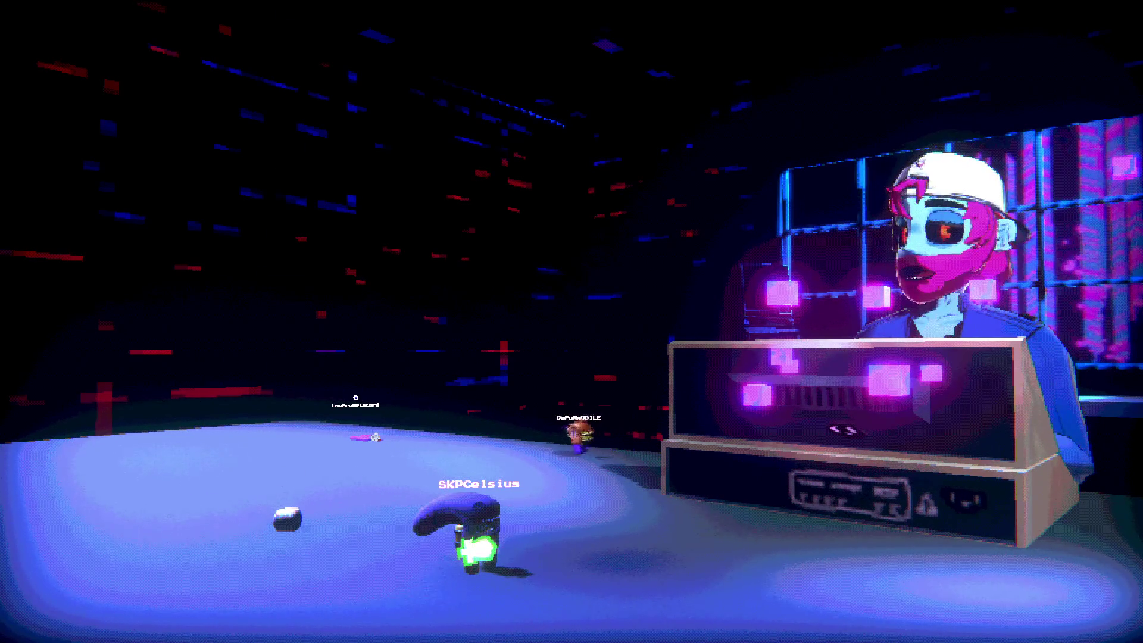
key("a")
key("a")
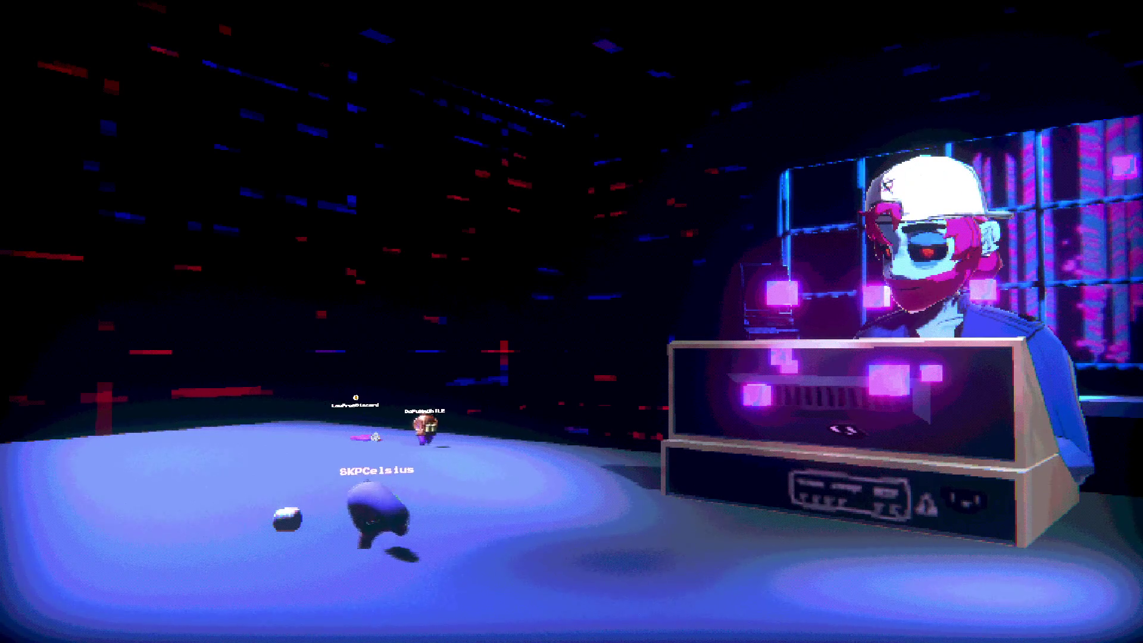
key("a")
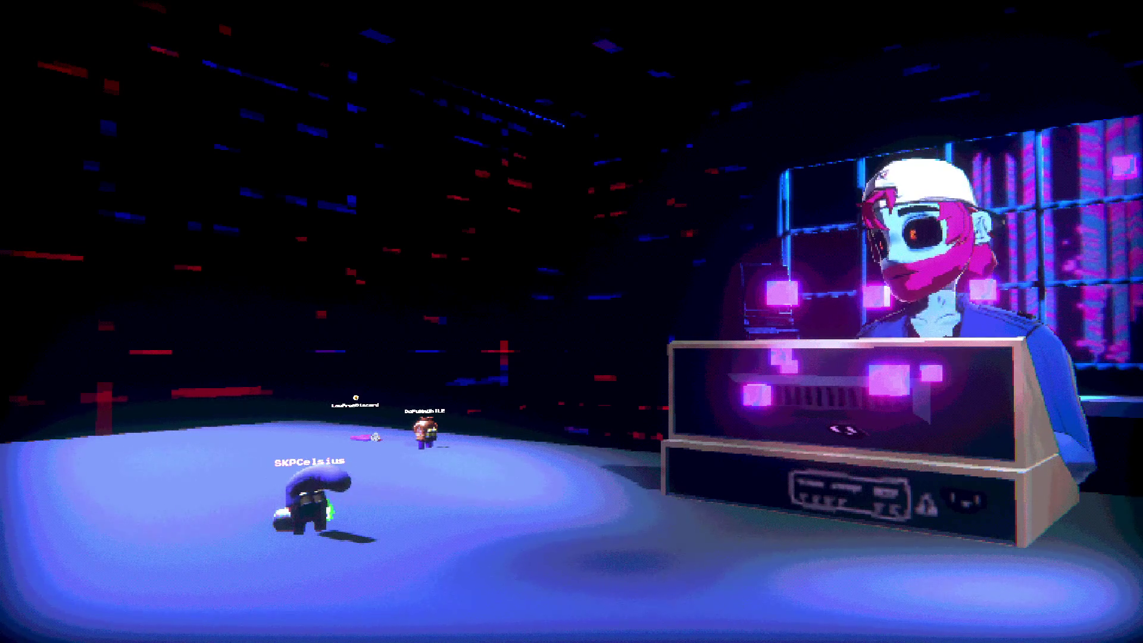
key("1")
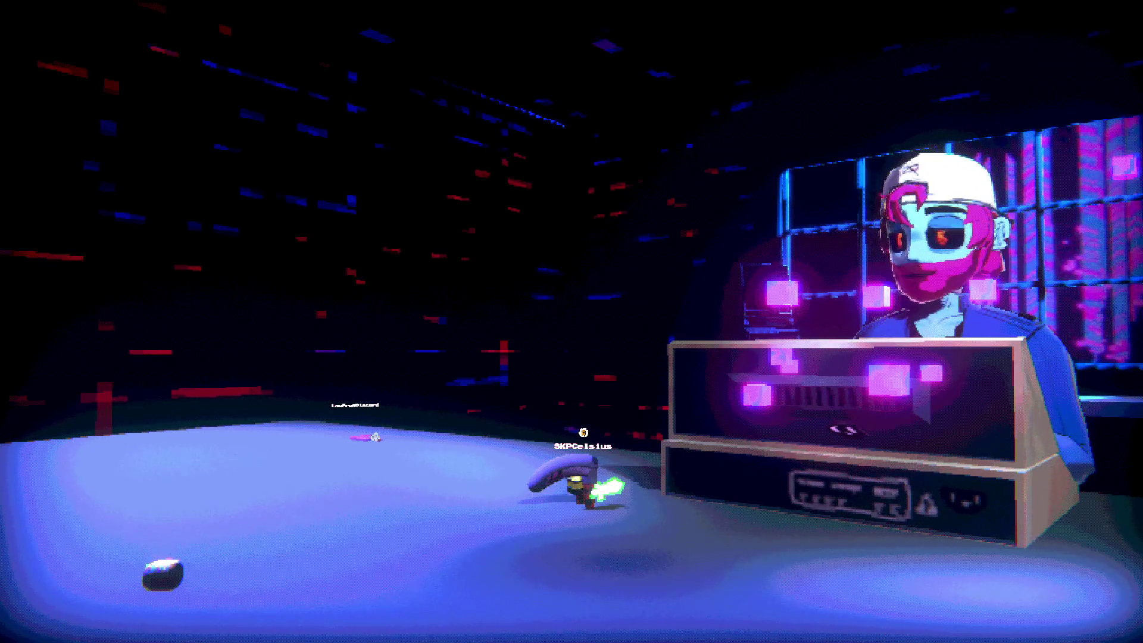
Walk the character left and toward the back until it reaches the other player
key("a")
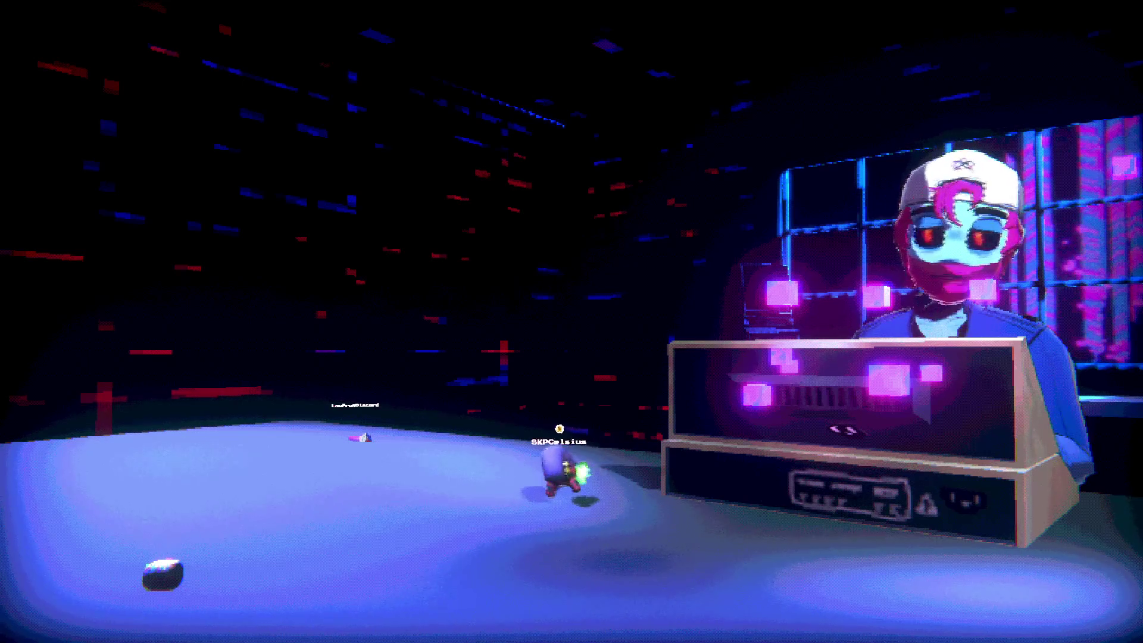
key("a")
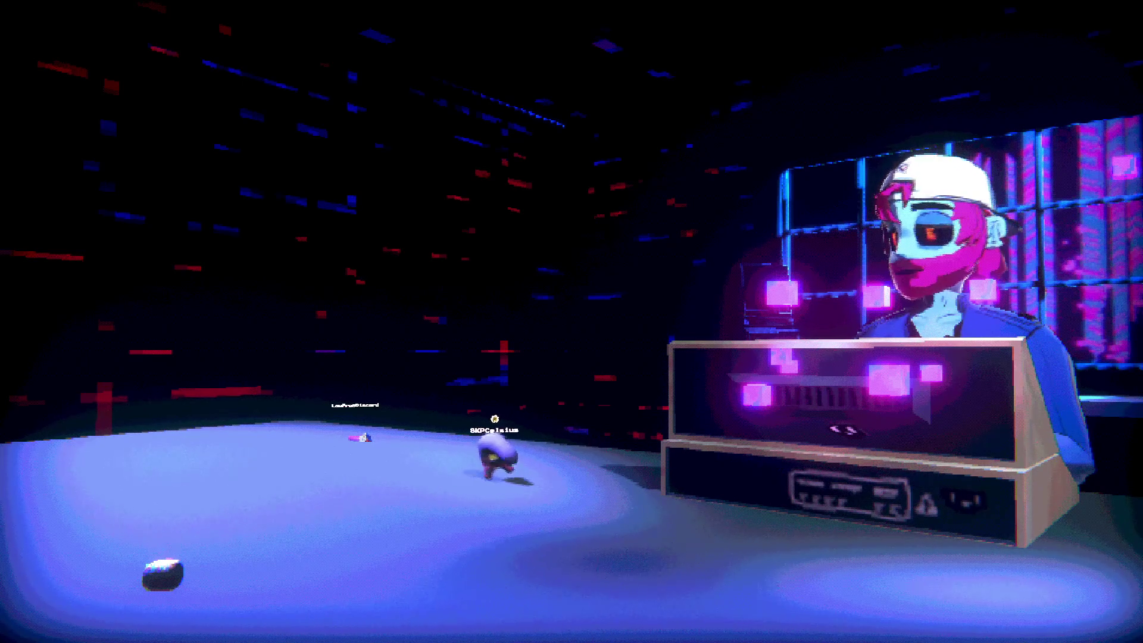
key("a")
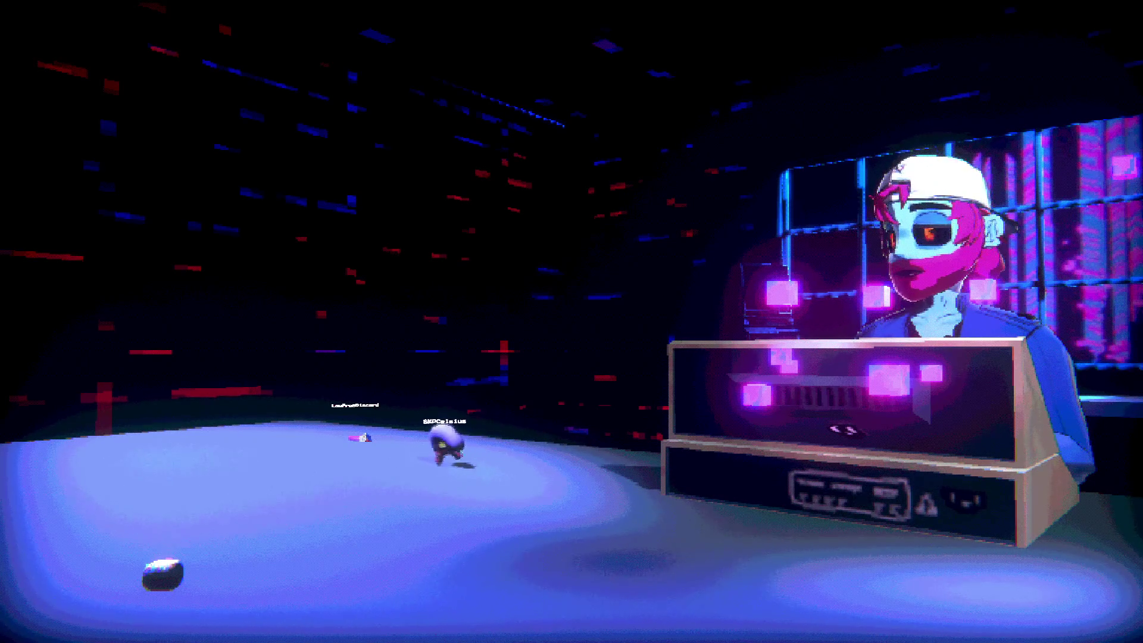
key("a")
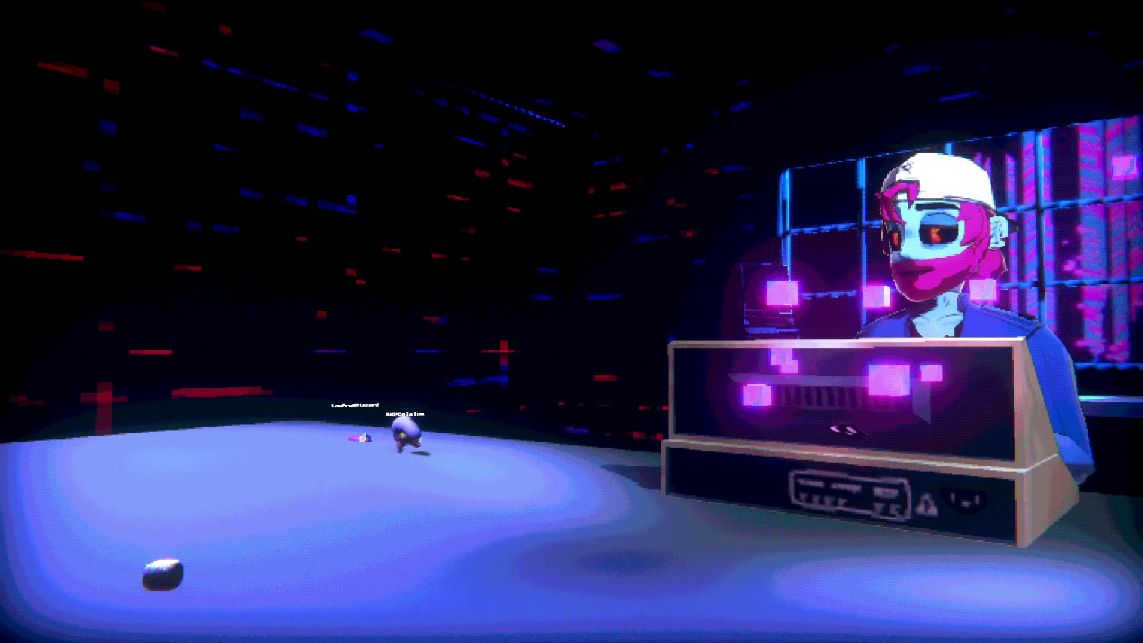
key("a")
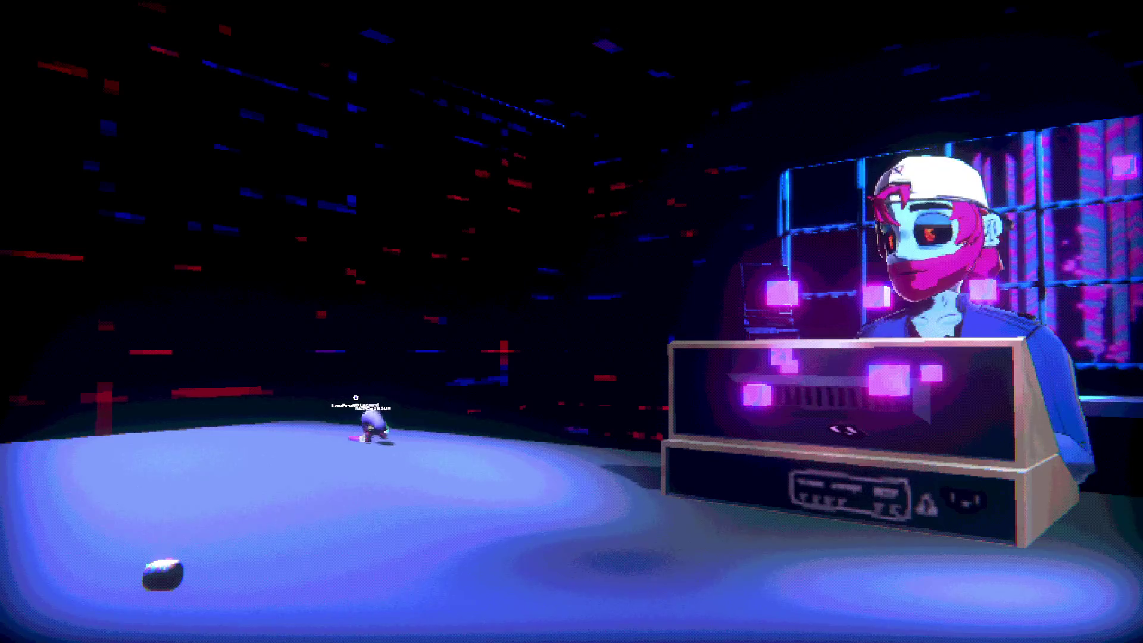